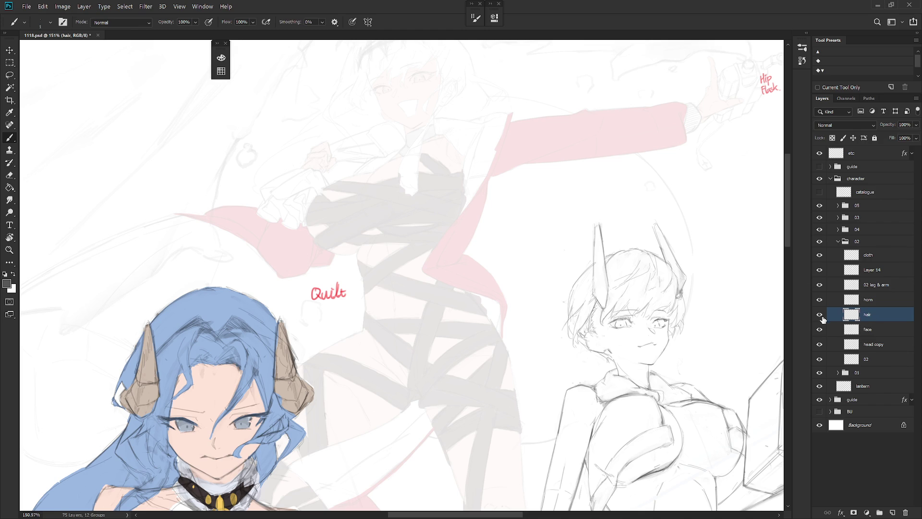
# - Add two short pencil strokes near the sketch's jaw and ear on the hair layer
pyautogui.moveTo(586, 336); pyautogui.dragTo(511, 309)
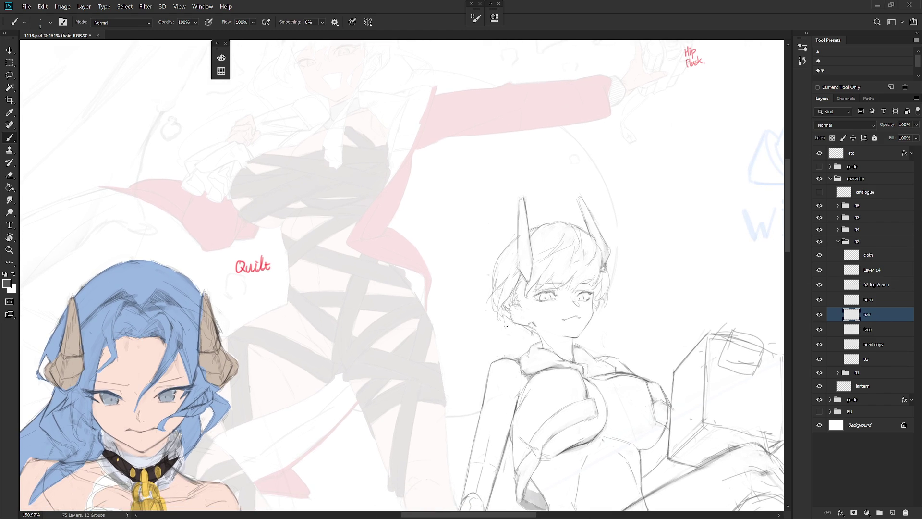
pyautogui.moveTo(505, 329); pyautogui.dragTo(516, 329)
pyautogui.moveTo(522, 330); pyautogui.dragTo(513, 328)
pyautogui.press('e')
pyautogui.press('b')
# - Touch up the sketch with the eraser, then make the cloth layer active with the brush
pyautogui.press('e')
pyautogui.press('b')
pyautogui.press('e')
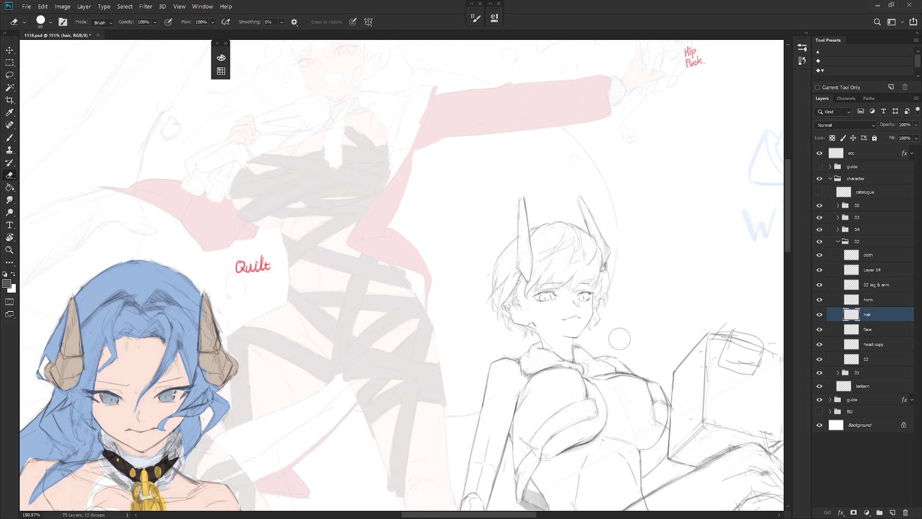
pyautogui.moveTo(629, 401); pyautogui.dragTo(528, 346)
pyautogui.click(868, 254)
pyautogui.press('b')
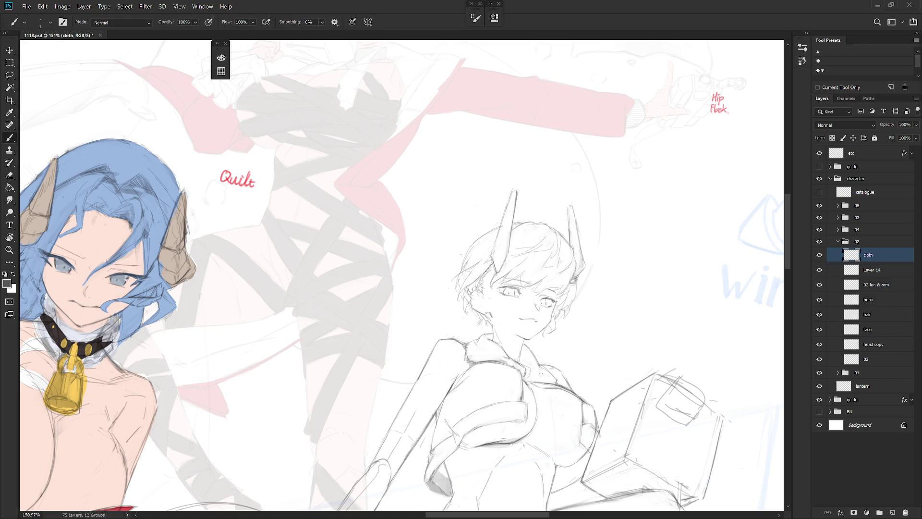
# - Straighten the rotated canvas view and select Layer 14
pyautogui.moveTo(558, 418); pyautogui.dragTo(558, 473)
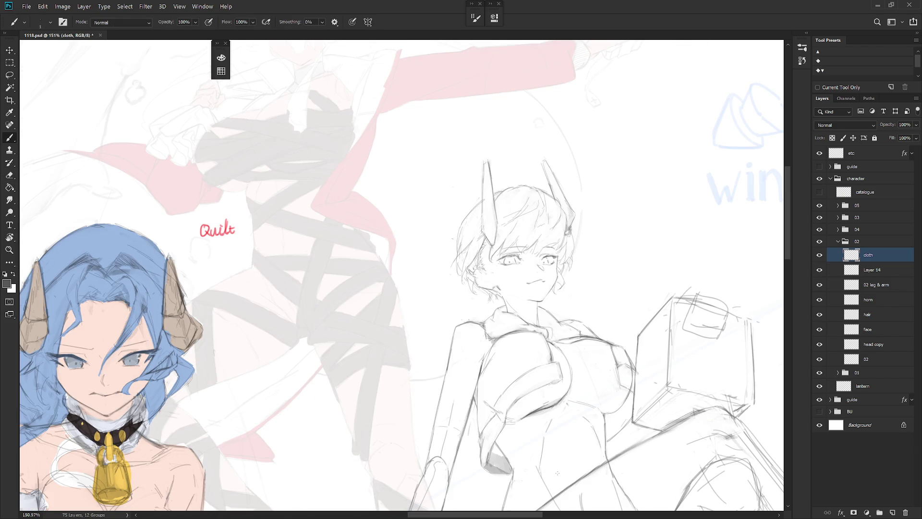
pyautogui.moveTo(557, 473); pyautogui.dragTo(545, 346)
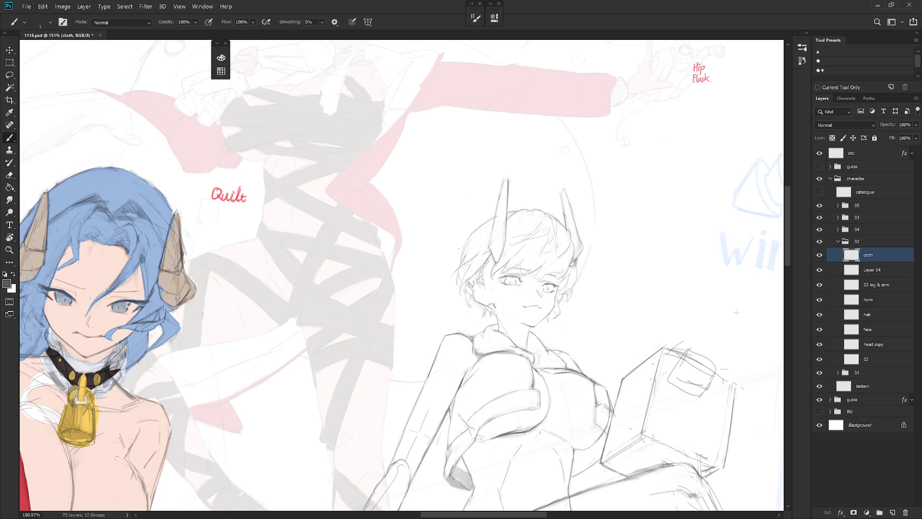
pyautogui.click(890, 273)
pyautogui.press('l')
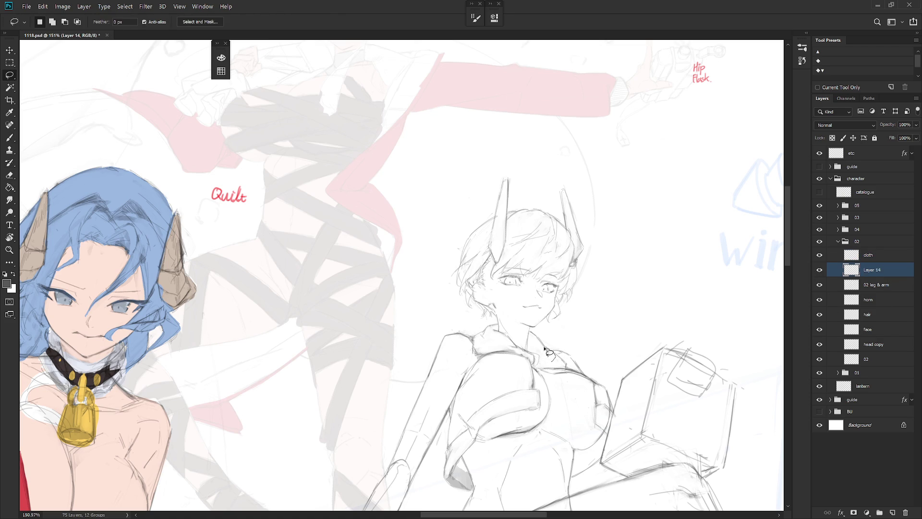
pyautogui.moveTo(545, 349); pyautogui.dragTo(542, 389)
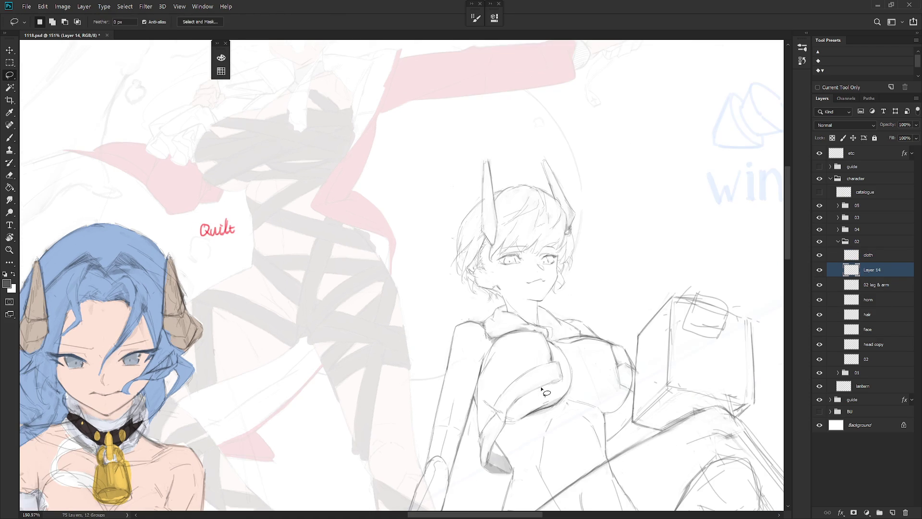
# - Rename Layer 14 to 'W' and toggle its visibility off and back on
pyautogui.doubleClick(872, 270)
pyautogui.write('W')
pyautogui.press('Return')
pyautogui.click(819, 269)
pyautogui.click(820, 269)
pyautogui.scroll(-5, 567, 273)
pyautogui.press('b')
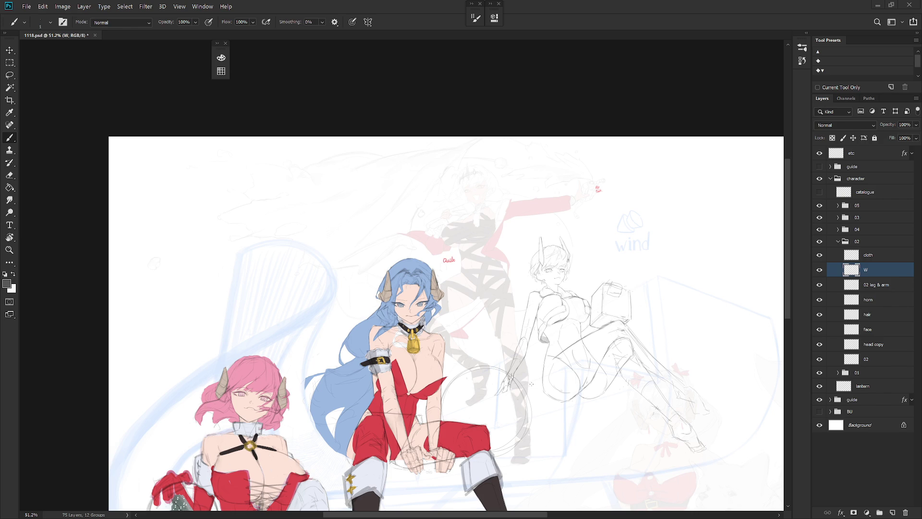
# - Lasso a small area by the girl's arm on the W layer, deselect, and return to cloth
pyautogui.hotkey('alt', ']')
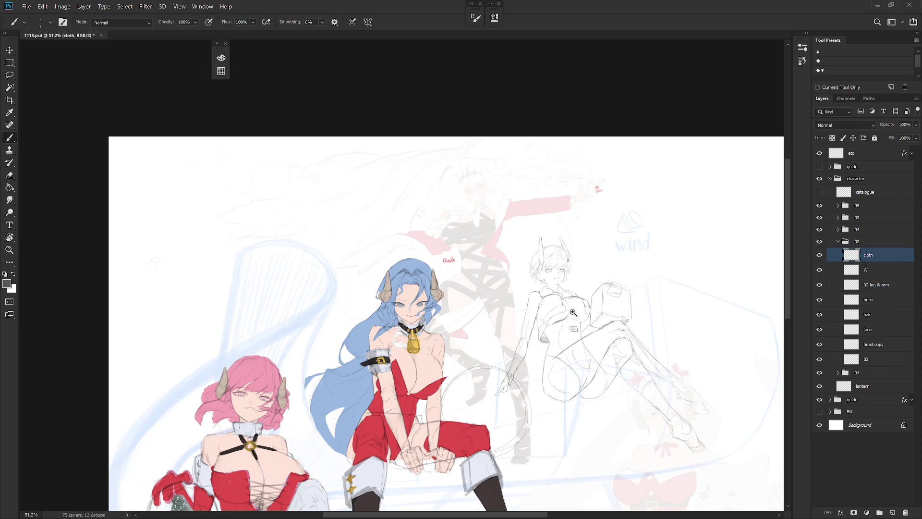
pyautogui.scroll(3, 573, 321)
pyautogui.scroll(2, 534, 346)
pyautogui.press('e')
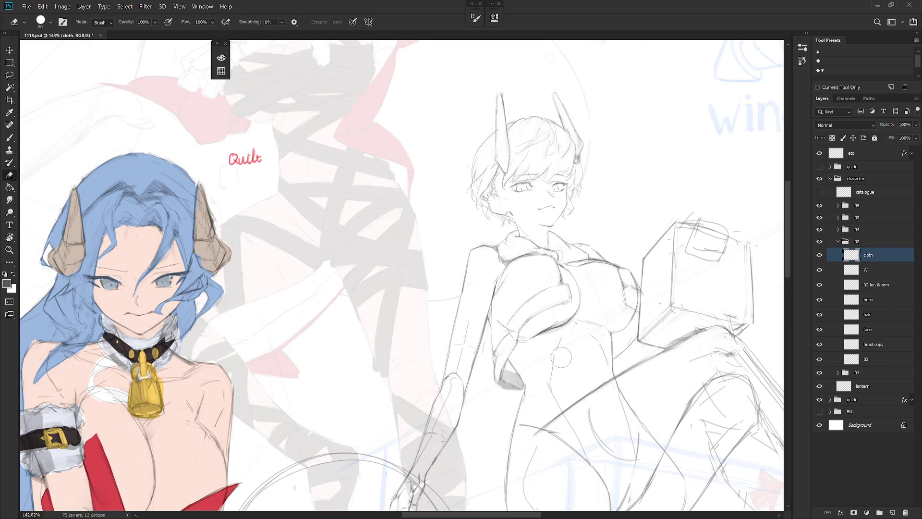
pyautogui.click(877, 272)
pyautogui.press('l')
pyautogui.moveTo(518, 329); pyautogui.dragTo(509, 349)
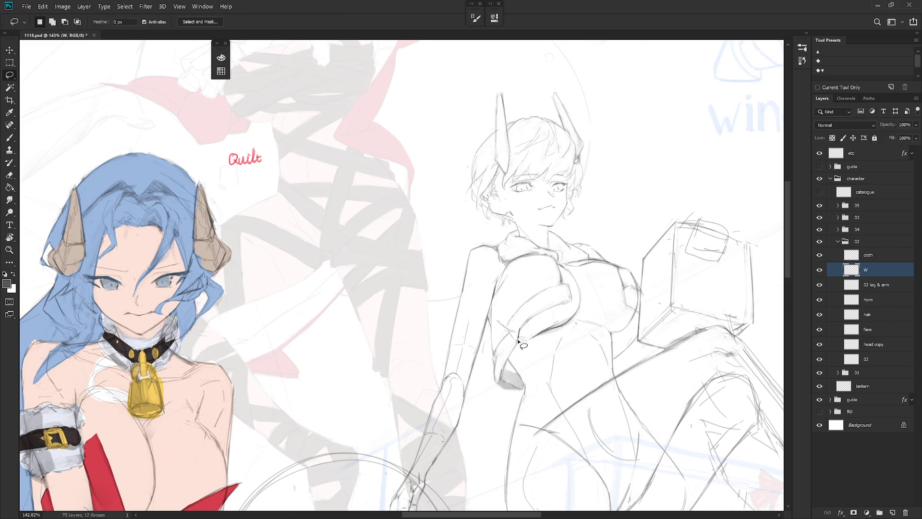
pyautogui.hotkey('ctrl', 'd')
pyautogui.click(872, 257)
pyautogui.press('b')
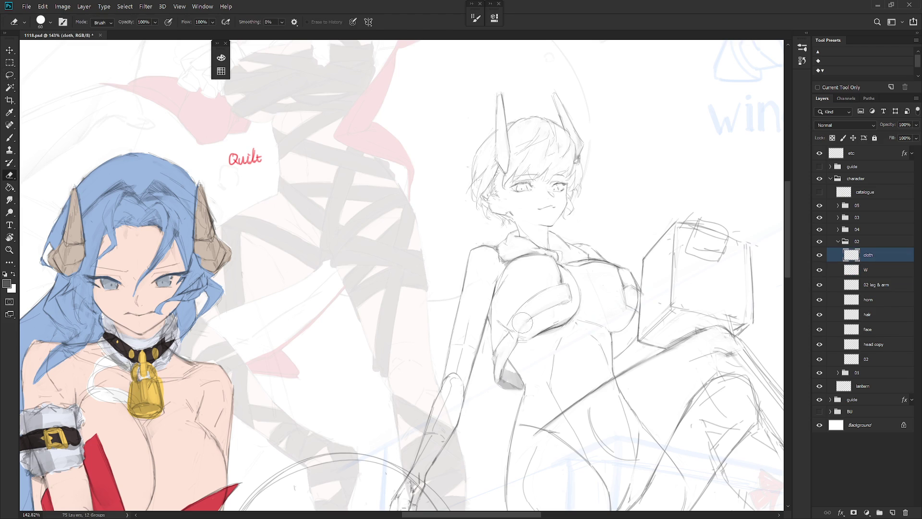
# - Lasso a small area near the sleeve on the W layer, then deselect it
pyautogui.press('b')
pyautogui.press('e')
pyautogui.click(889, 274)
pyautogui.press('l')
pyautogui.moveTo(535, 321); pyautogui.dragTo(519, 343)
pyautogui.hotkey('ctrl', 'd')
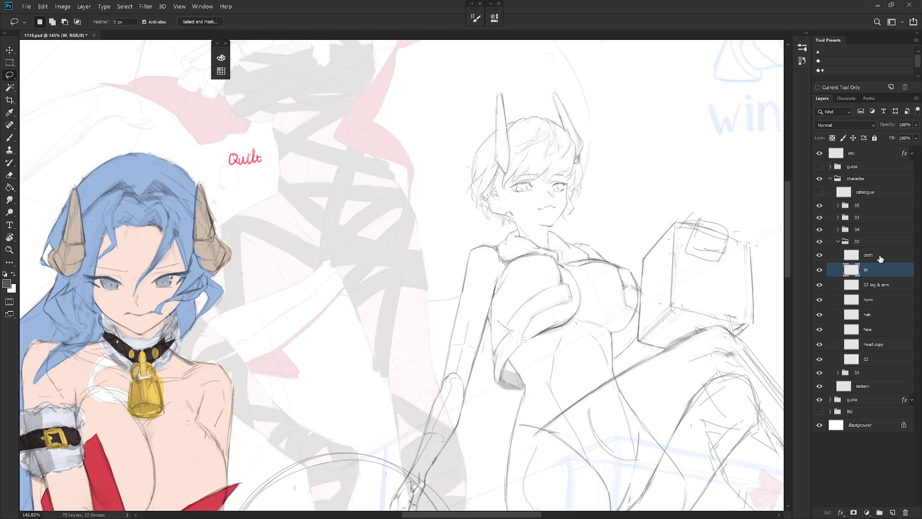
# - On the cloth layer, lighten the grey shading at the sleeve bottom and redraw its lower edge
pyautogui.hotkey('alt', ']')
pyautogui.press('e')
pyautogui.press('b')
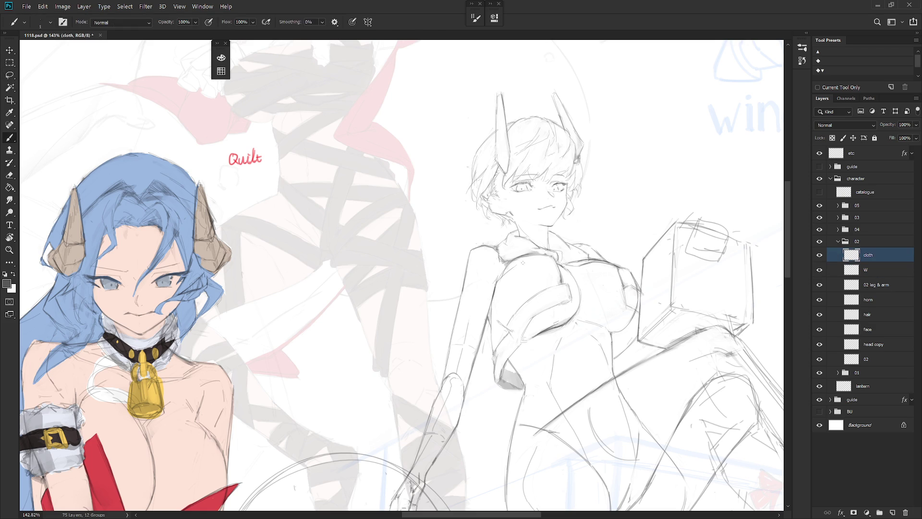
pyautogui.press('e')
pyautogui.press('b')
pyautogui.scroll(-3, 542, 366)
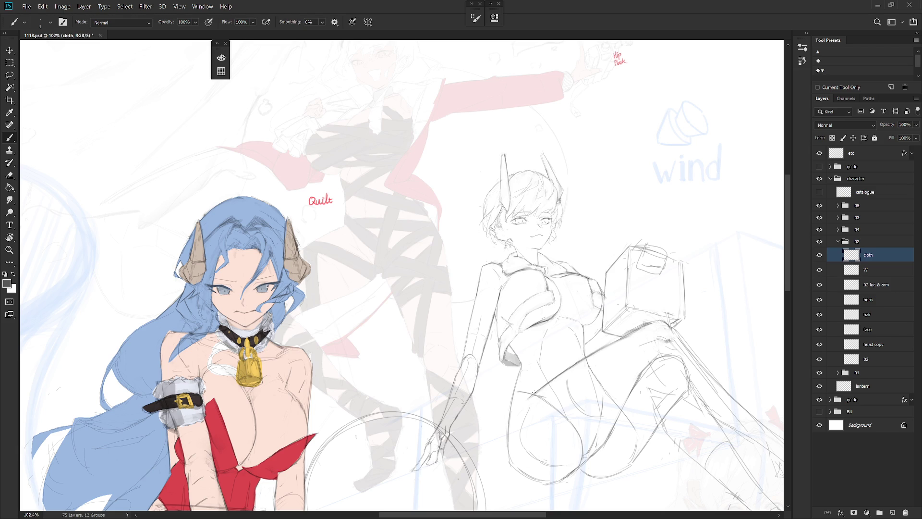
pyautogui.scroll(2, 511, 365)
pyautogui.press('e')
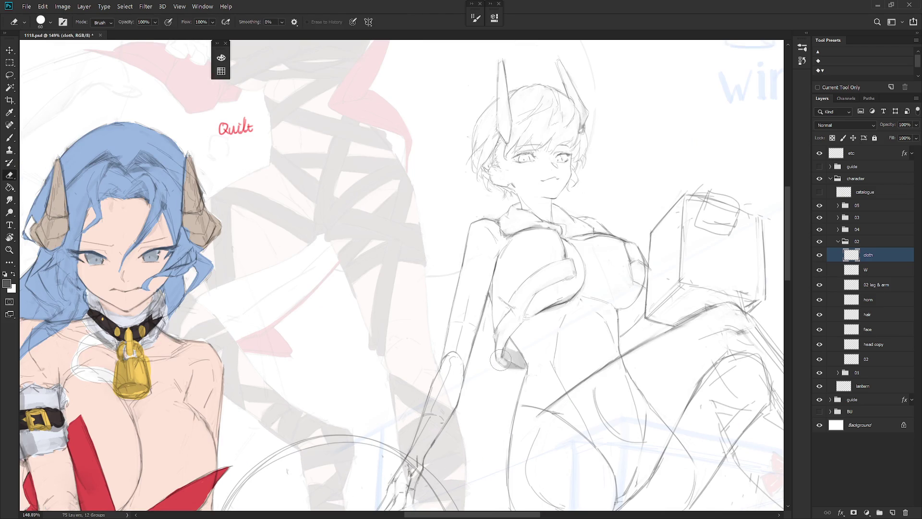
pyautogui.moveTo(511, 358); pyautogui.dragTo(501, 357)
pyautogui.press('b')
pyautogui.moveTo(504, 351); pyautogui.dragTo(507, 353)
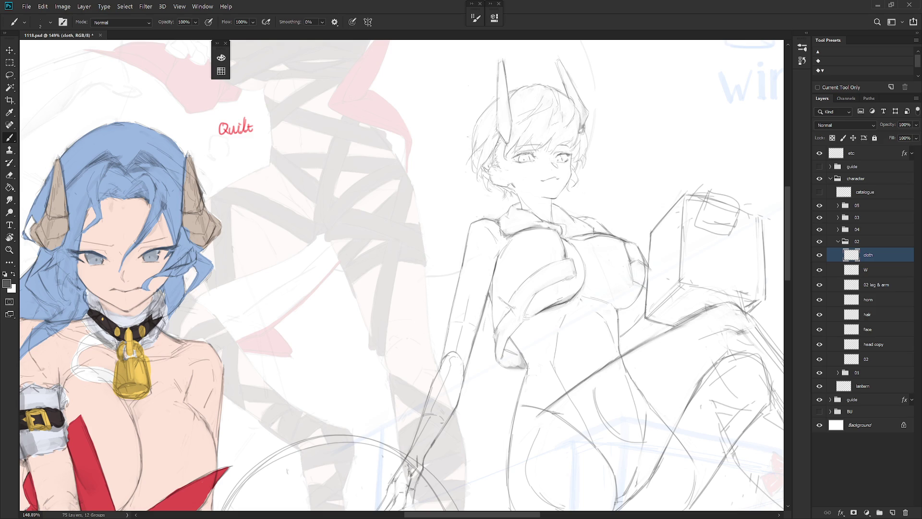
pyautogui.moveTo(531, 369); pyautogui.dragTo(527, 373)
# - Mirror the canvas view and recenter on the short-haired girl to check proportions
pyautogui.scroll(-4, 432, 175)
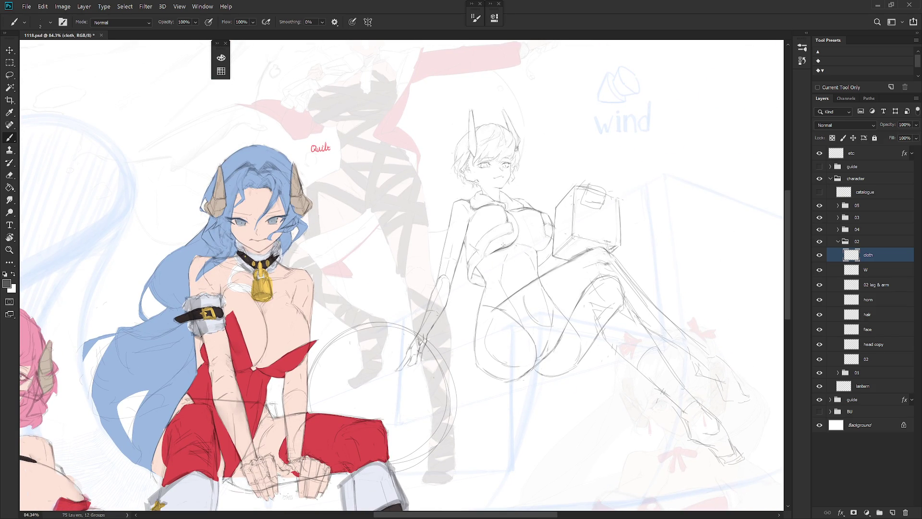
pyautogui.scroll(-5, 539, 325)
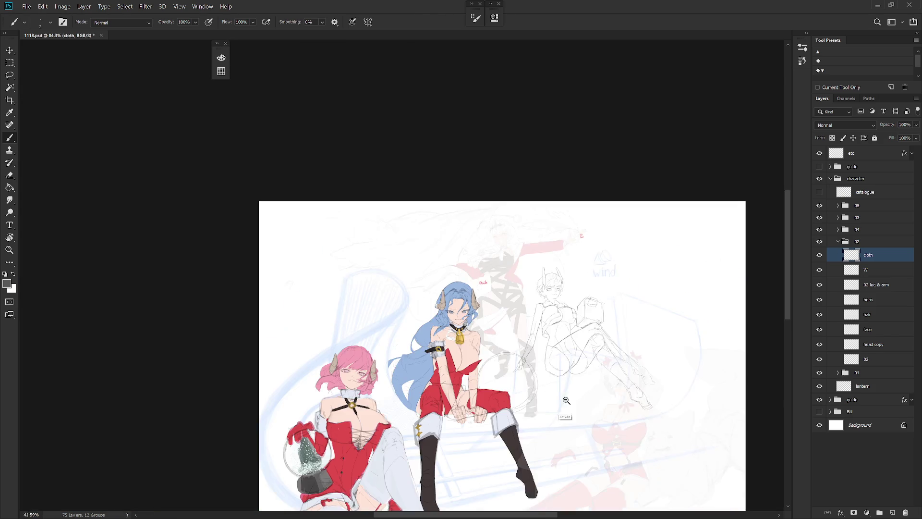
pyautogui.press('h')
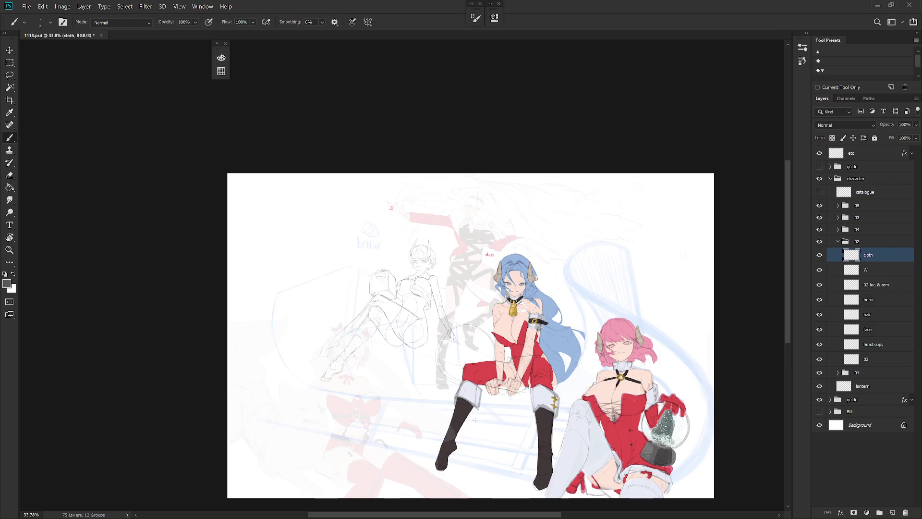
pyautogui.scroll(4, 485, 395)
pyautogui.moveTo(484, 395); pyautogui.dragTo(511, 349)
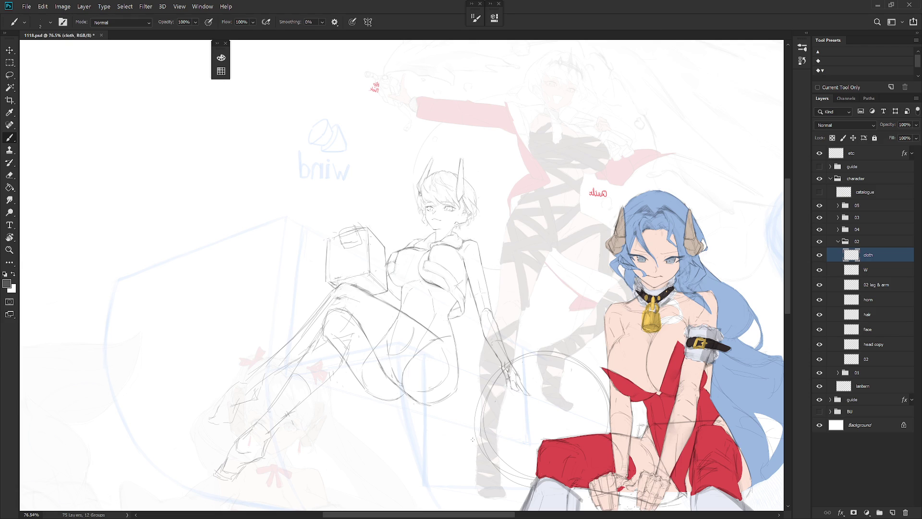
pyautogui.scroll(5, 456, 207)
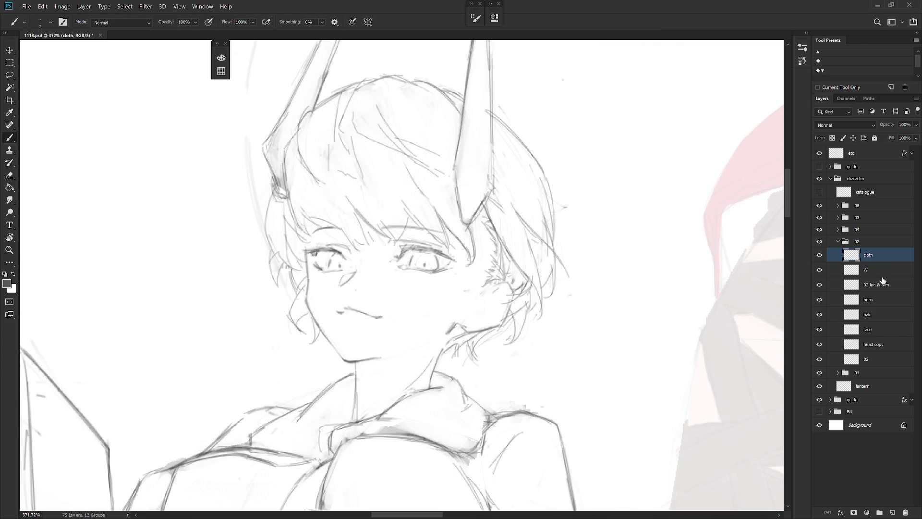
# - On the head copy layer, hatch the hair beside the cheek and around the ear, redoing one ear stroke
pyautogui.click(878, 318)
pyautogui.click(873, 344)
pyautogui.press('e')
pyautogui.press('b')
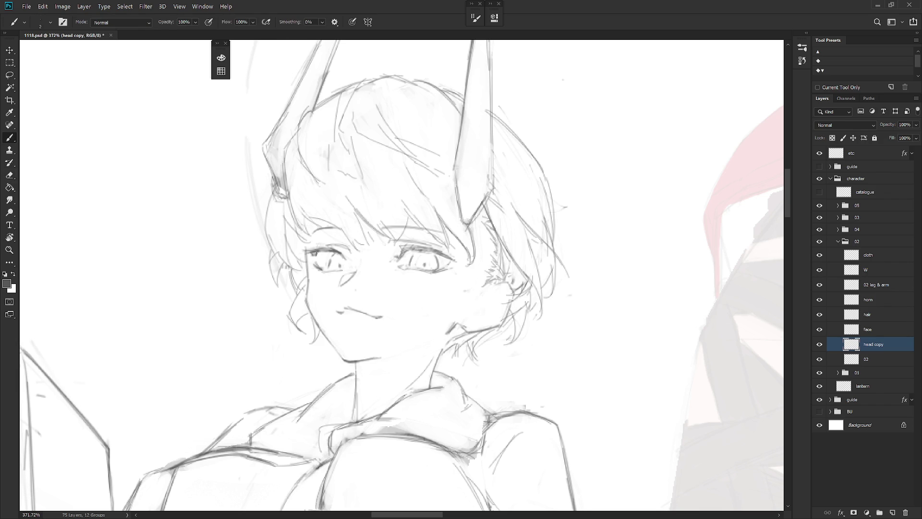
pyautogui.moveTo(485, 288); pyautogui.dragTo(500, 280)
pyautogui.moveTo(472, 313); pyautogui.dragTo(473, 328)
pyautogui.moveTo(486, 294)
pyautogui.mouseDown()
pyautogui.moveTo(505, 287)
pyautogui.moveTo(502, 311)
pyautogui.moveTo(469, 326)
pyautogui.mouseUp()
pyautogui.hotkey('ctrl', 'z')
pyautogui.hotkey('ctrl', 'z')
pyautogui.hotkey('ctrl', 'z')
pyautogui.hotkey('ctrl', 'z')
pyautogui.hotkey('ctrl', 'z')
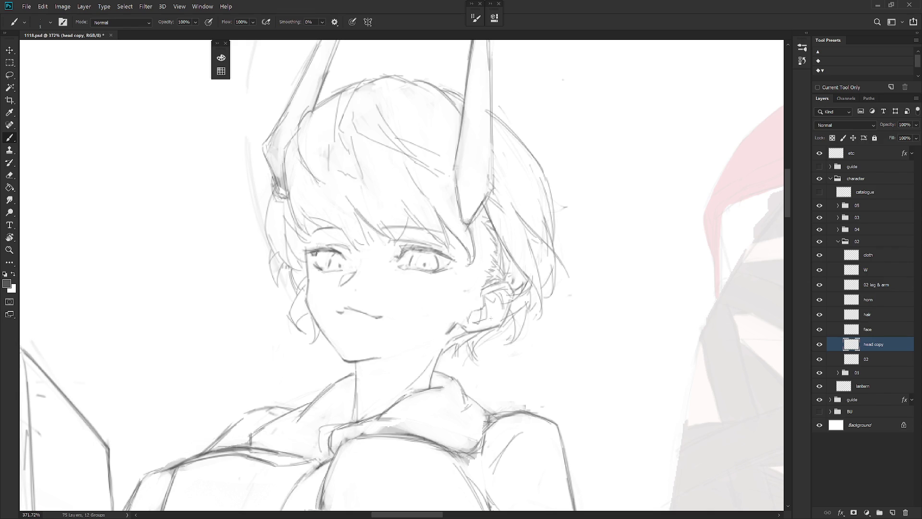
pyautogui.moveTo(500, 319); pyautogui.dragTo(479, 324)
pyautogui.scroll(-5, 578, 299)
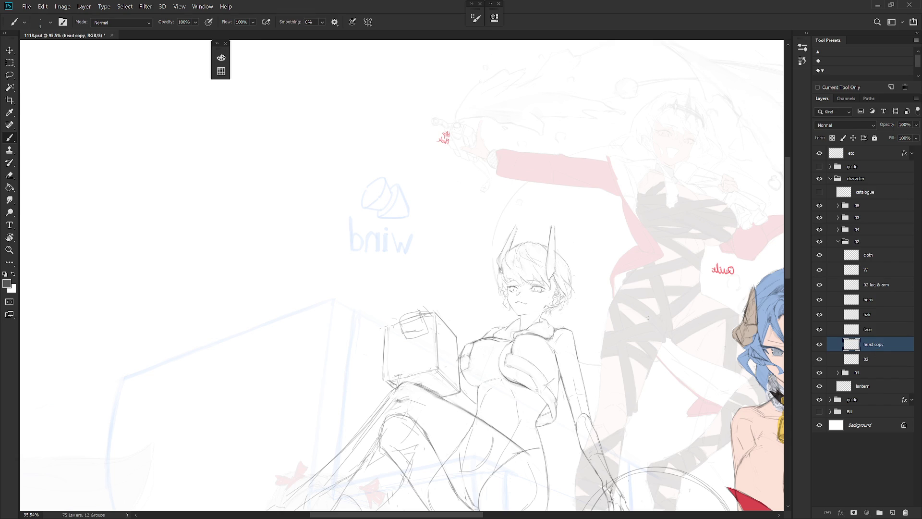
# - Rename the head copy layer to 'head' and zoom in on the girl's head
pyautogui.doubleClick(873, 344)
pyautogui.write('head')
pyautogui.press('Return')
pyautogui.click(557, 297)
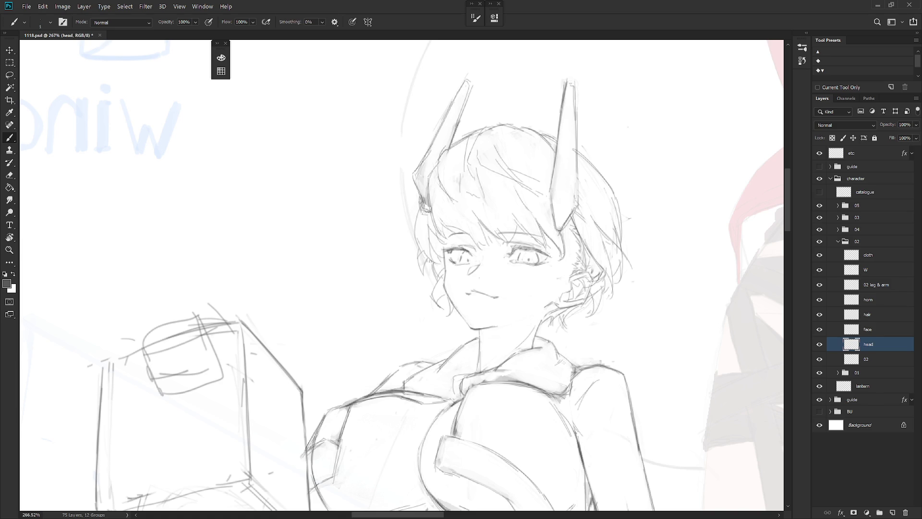
# - Select the face layer and pan to show the whole figure with the box
pyautogui.scroll(-2, 620, 396)
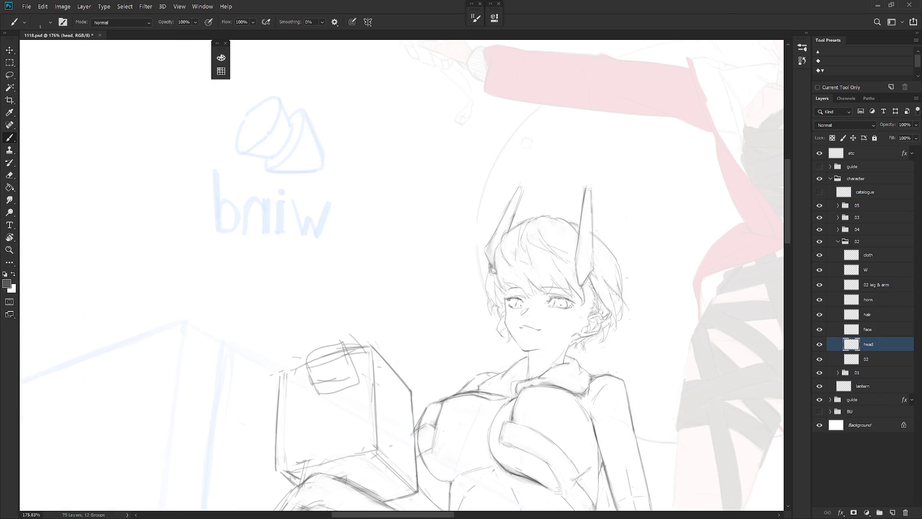
pyautogui.scroll(2, 571, 304)
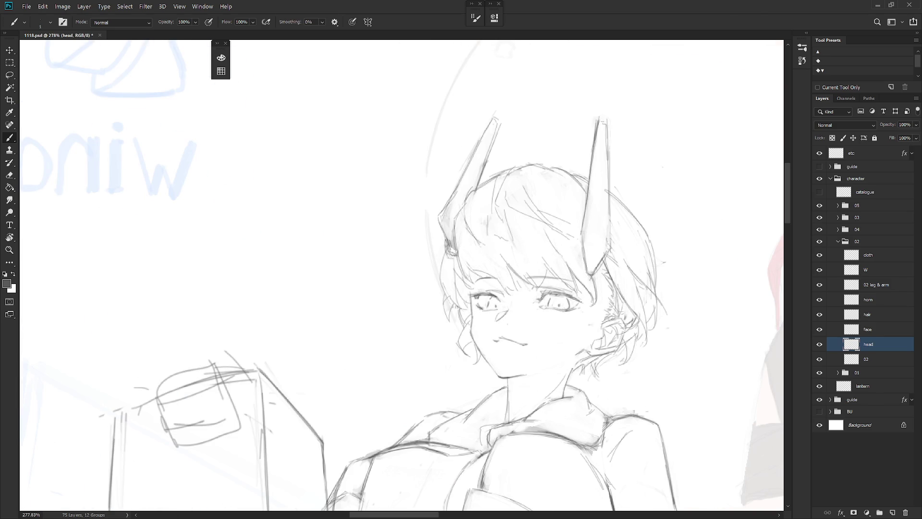
pyautogui.click(879, 329)
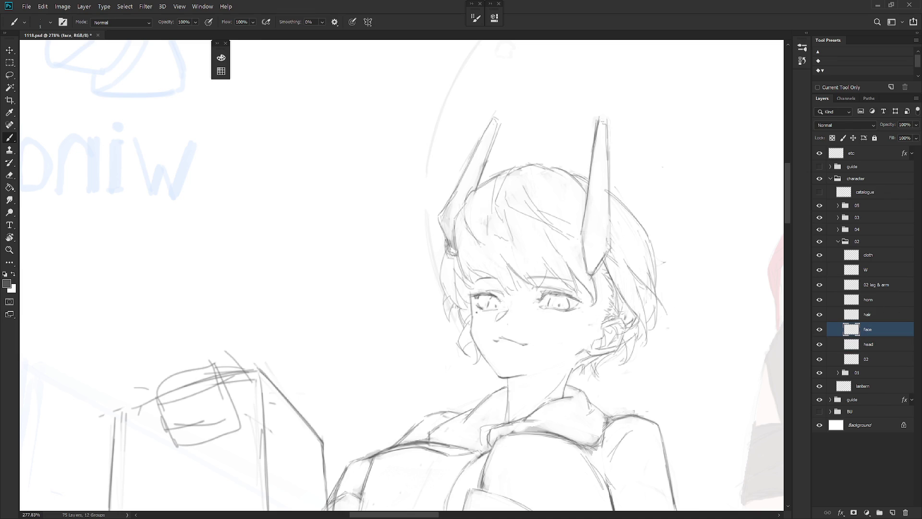
pyautogui.scroll(-2, 601, 342)
pyautogui.moveTo(584, 413)
pyautogui.mouseDown()
pyautogui.moveTo(575, 359)
pyautogui.moveTo(570, 378)
pyautogui.mouseUp()
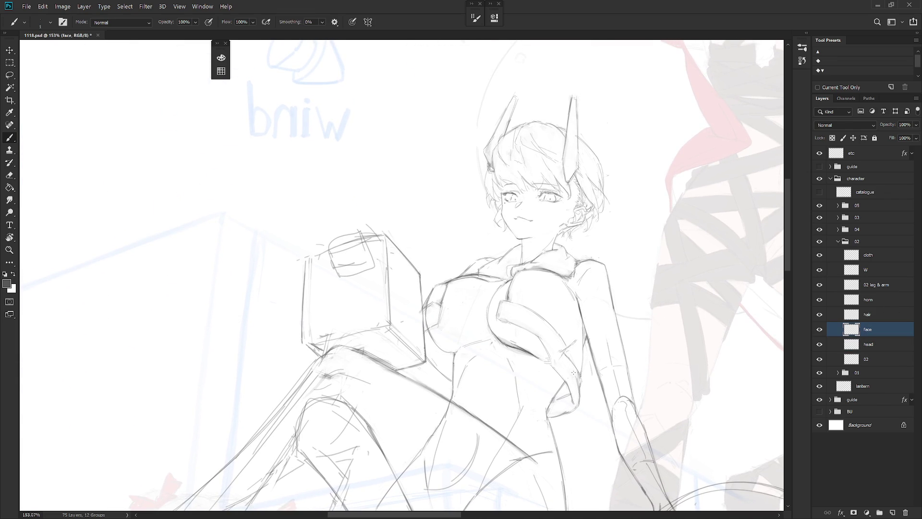
pyautogui.scroll(-3, 574, 372)
pyautogui.scroll(1, 574, 373)
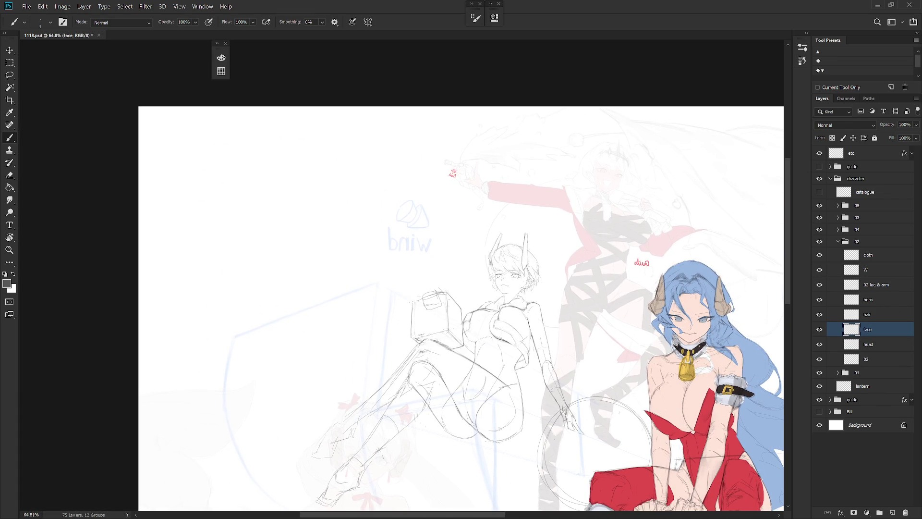
# - On the W layer, lasso and shift a few shoulder strokes, then flip the view horizontally to check
pyautogui.click(878, 271)
pyautogui.press('l')
pyautogui.scroll(3, 468, 317)
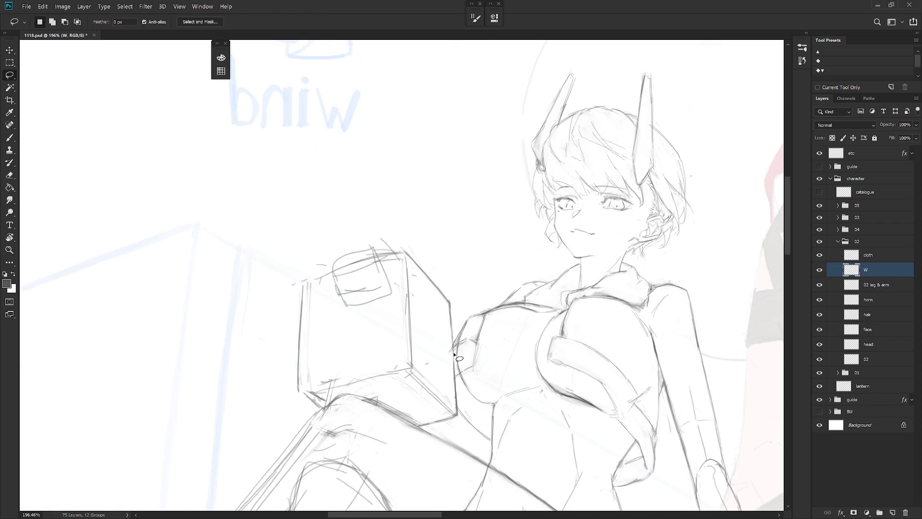
pyautogui.moveTo(454, 354); pyautogui.dragTo(479, 354)
pyautogui.scroll(-5, 468, 370)
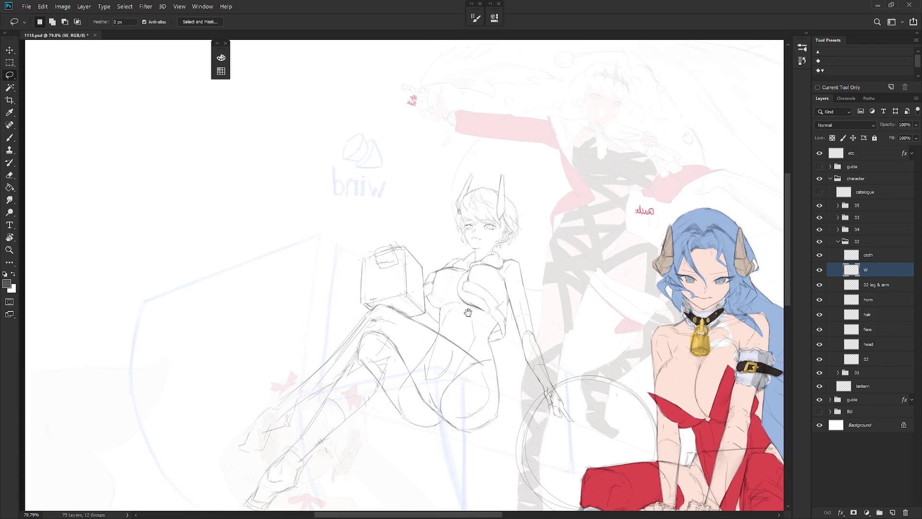
pyautogui.scroll(-2, 509, 351)
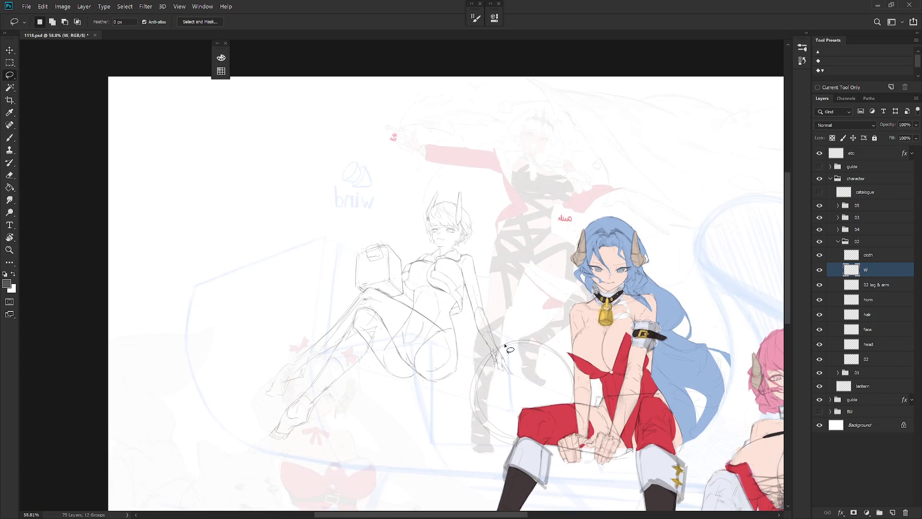
pyautogui.press('h')
pyautogui.moveTo(516, 386); pyautogui.dragTo(455, 406)
pyautogui.press('b')
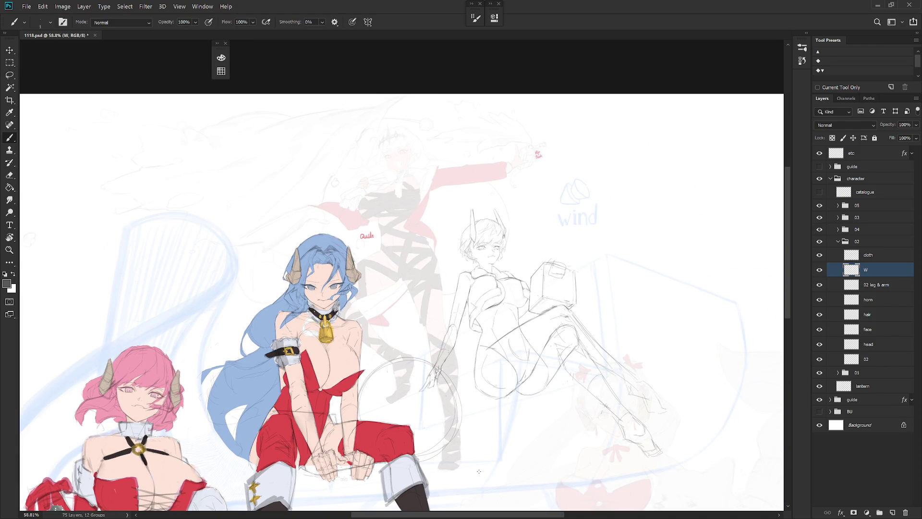
# - On the cloth layer, erase the rough shoulder strokes and draw a short new shoulder line
pyautogui.click(869, 255)
pyautogui.scroll(5, 451, 283)
pyautogui.press('e')
pyautogui.moveTo(429, 306)
pyautogui.mouseDown()
pyautogui.moveTo(435, 334)
pyautogui.moveTo(447, 341)
pyautogui.moveTo(435, 330)
pyautogui.mouseUp()
pyautogui.press('b')
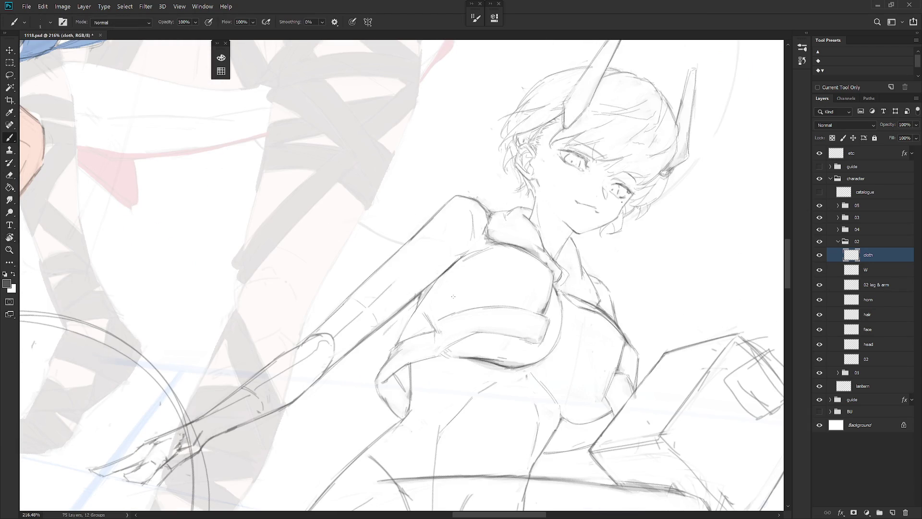
pyautogui.moveTo(424, 315); pyautogui.dragTo(423, 327)
pyautogui.press('e')
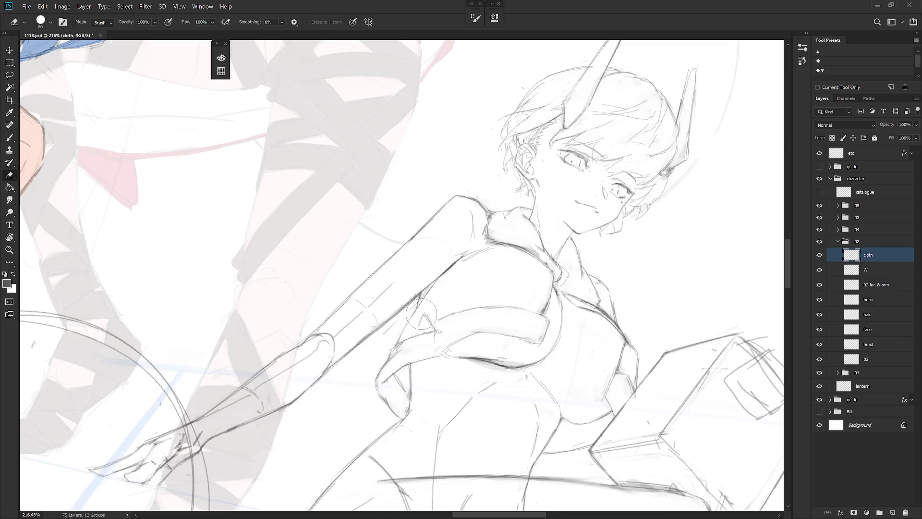
pyautogui.press('b')
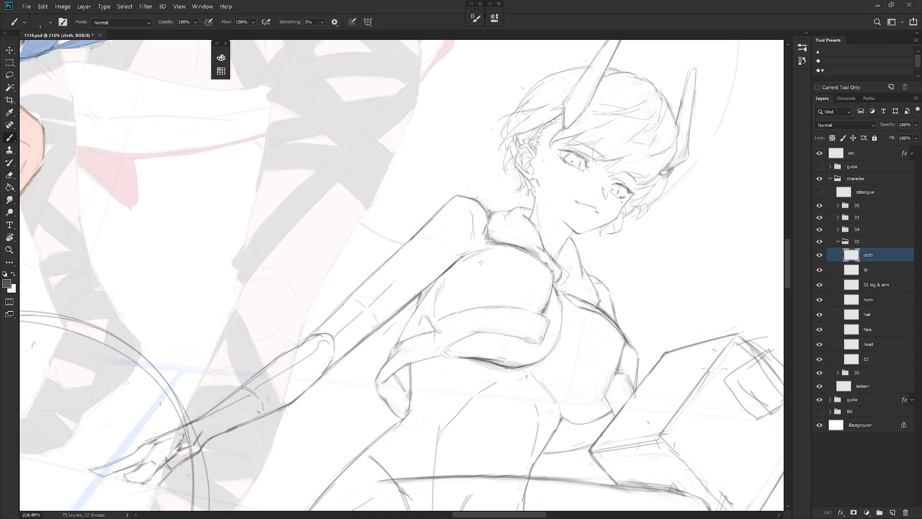
# - Draw a thin line down the chest and rotate the view so the figure stands upright
pyautogui.moveTo(481, 263); pyautogui.dragTo(577, 299)
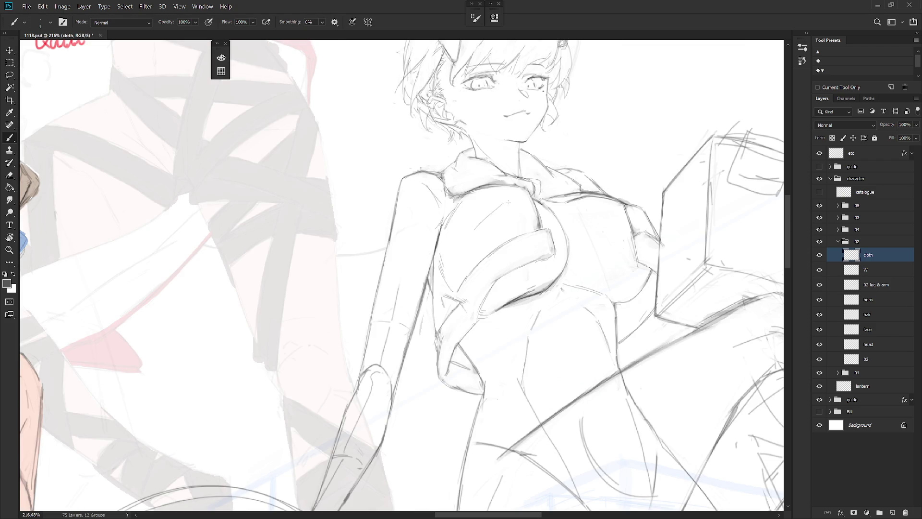
pyautogui.moveTo(502, 201); pyautogui.dragTo(486, 230)
pyautogui.moveTo(557, 233); pyautogui.dragTo(548, 212)
pyautogui.press('e')
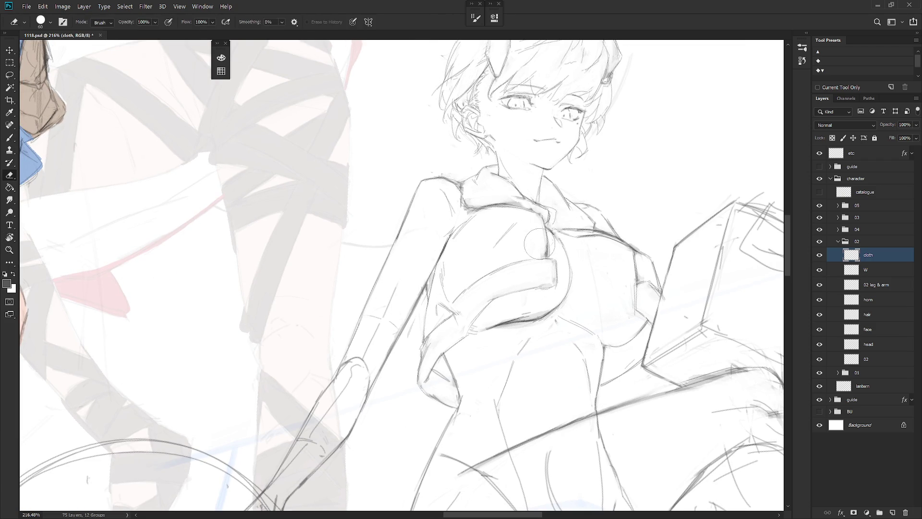
pyautogui.press('b')
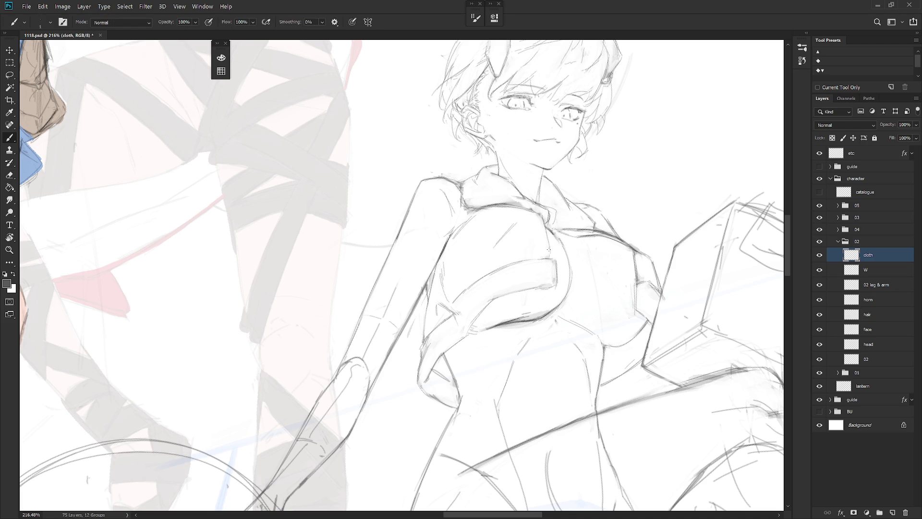
# - Tilt the view, clean up the collar lines, and erase stray strokes around the collar
pyautogui.moveTo(533, 268); pyautogui.dragTo(572, 260)
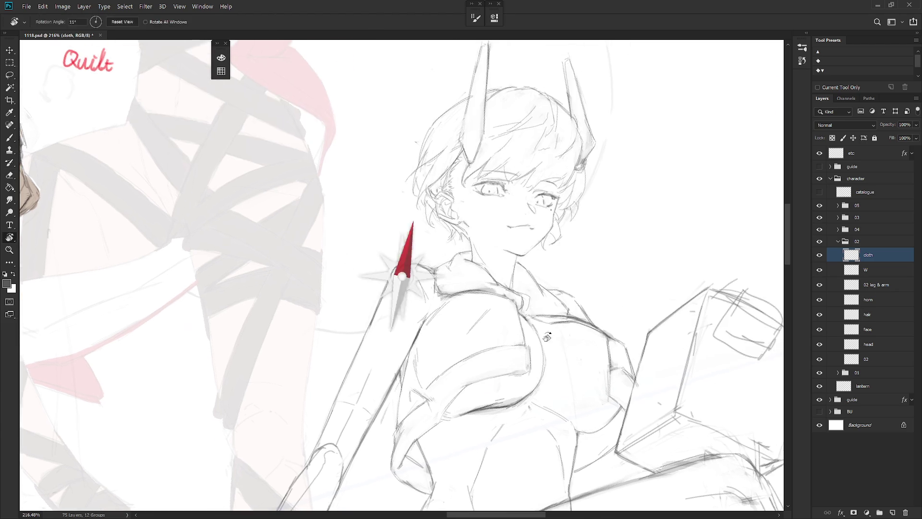
pyautogui.press('e')
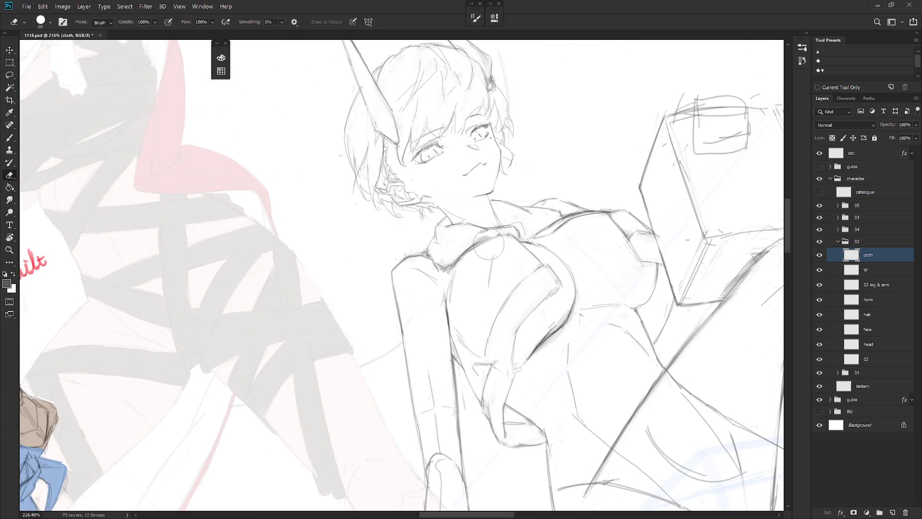
pyautogui.moveTo(483, 245)
pyautogui.mouseDown()
pyautogui.moveTo(469, 259)
pyautogui.moveTo(496, 237)
pyautogui.moveTo(518, 234)
pyautogui.moveTo(498, 237)
pyautogui.mouseUp()
pyautogui.press('b')
pyautogui.hotkey('ctrl', 'z')
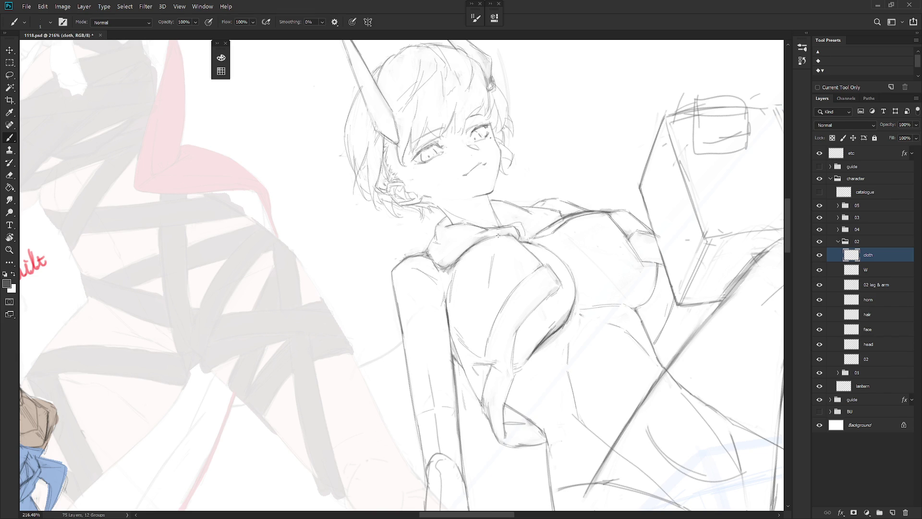
pyautogui.press('e')
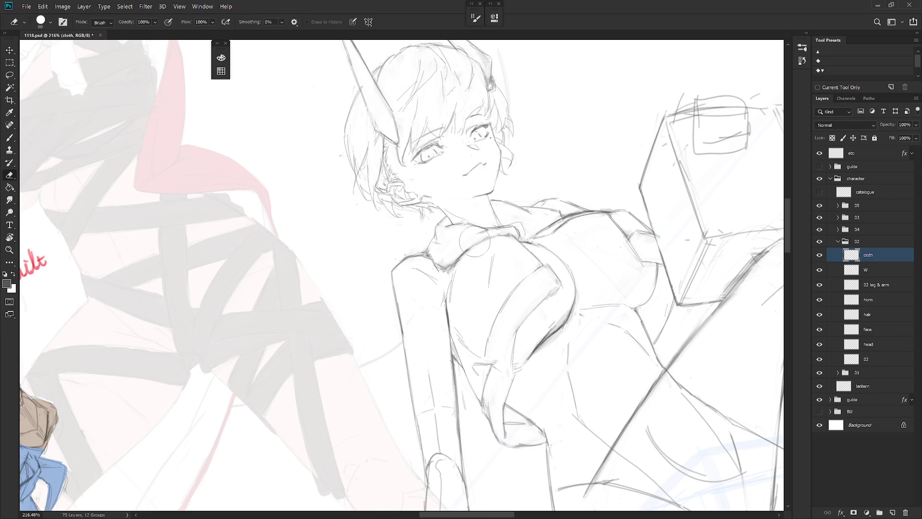
pyautogui.moveTo(474, 242)
pyautogui.mouseDown()
pyautogui.moveTo(461, 257)
pyautogui.moveTo(473, 262)
pyautogui.moveTo(483, 235)
pyautogui.moveTo(506, 343)
pyautogui.moveTo(527, 304)
pyautogui.mouseUp()
pyautogui.press('b')
# - Rotate the view and toggle the cloth layer's visibility to compare the cleaned lines
pyautogui.press('r')
pyautogui.press('e')
pyautogui.press('r')
pyautogui.press('b')
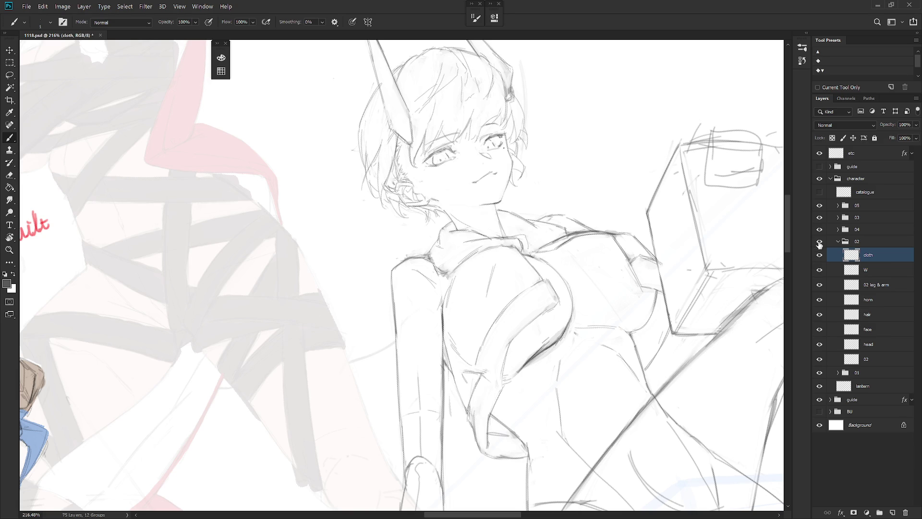
pyautogui.click(820, 255)
pyautogui.click(820, 255)
# - Lasso the collar strokes on the W layer, then draw short strokes along the collar on cloth
pyautogui.click(870, 270)
pyautogui.press('l')
pyautogui.moveTo(484, 246)
pyautogui.mouseDown()
pyautogui.moveTo(461, 248)
pyautogui.moveTo(460, 264)
pyautogui.mouseUp()
pyautogui.hotkey('ctrl', 'd')
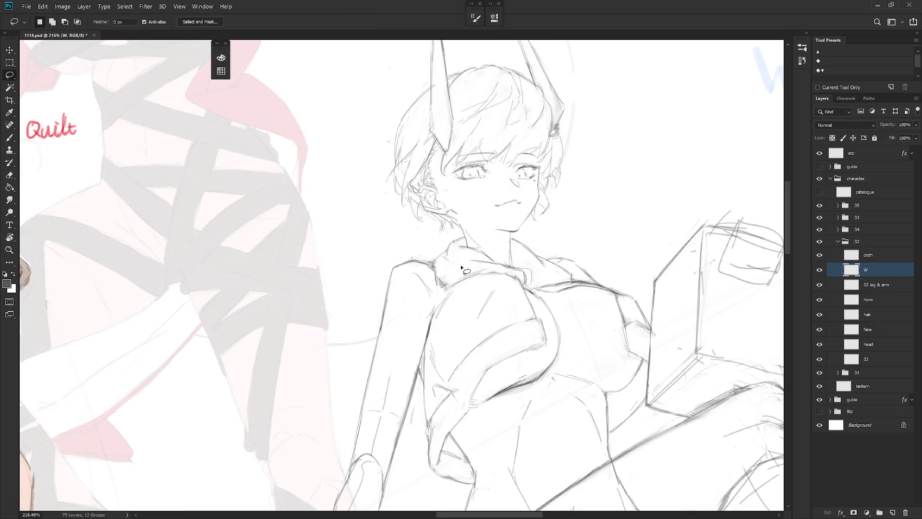
pyautogui.hotkey('alt', ']')
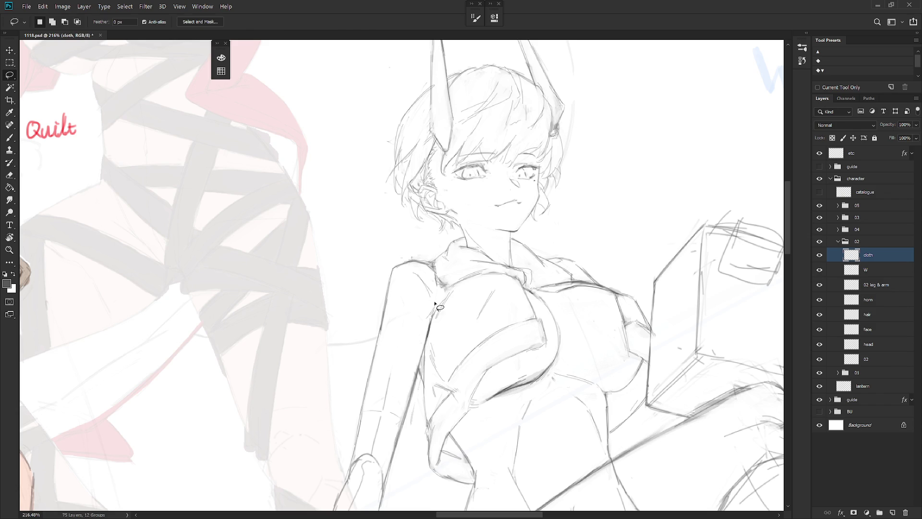
pyautogui.press('e')
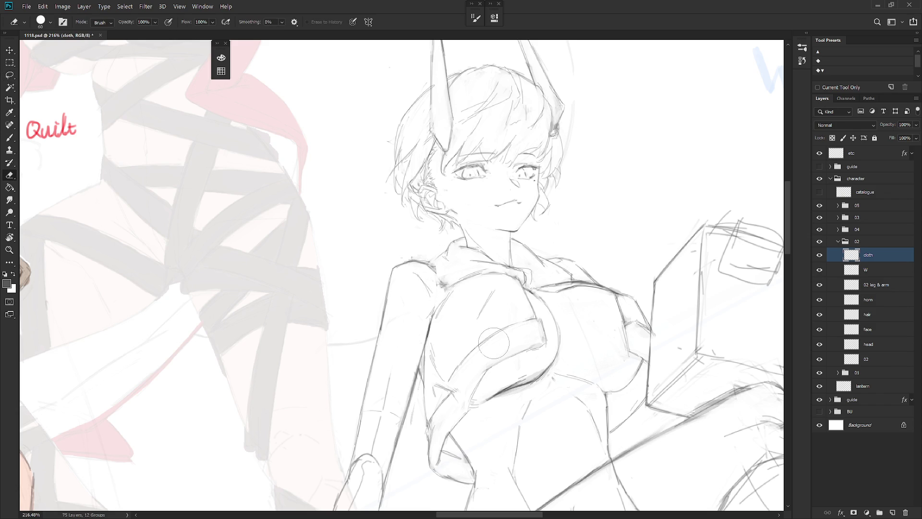
pyautogui.press('b')
pyautogui.moveTo(436, 273); pyautogui.dragTo(440, 285)
pyautogui.press('e')
pyautogui.press('b')
# - Switch between the W and cloth layers, then reset the view rotation to upright
pyautogui.click(883, 272)
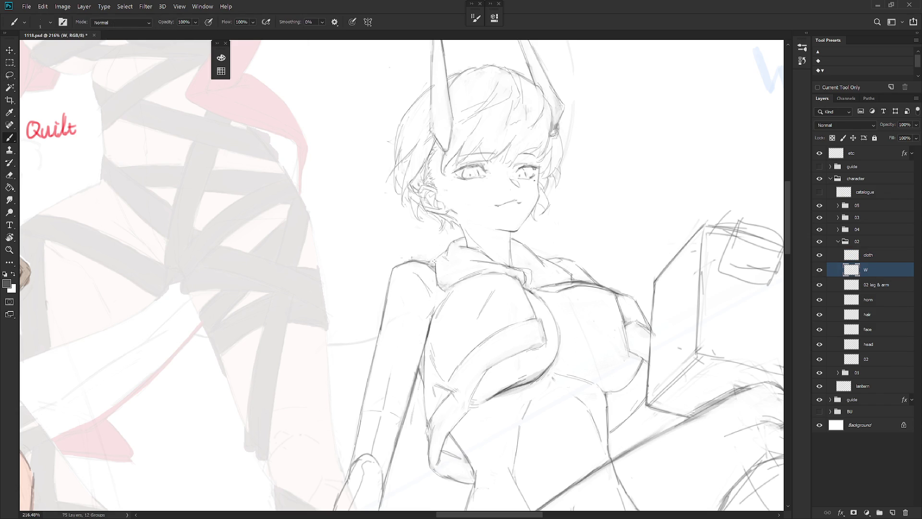
pyautogui.click(879, 259)
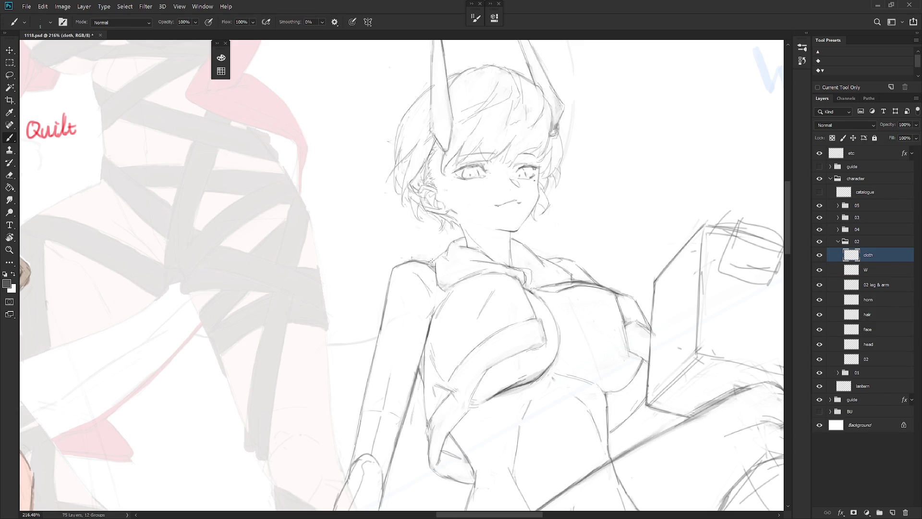
pyautogui.click(880, 272)
pyautogui.press('l')
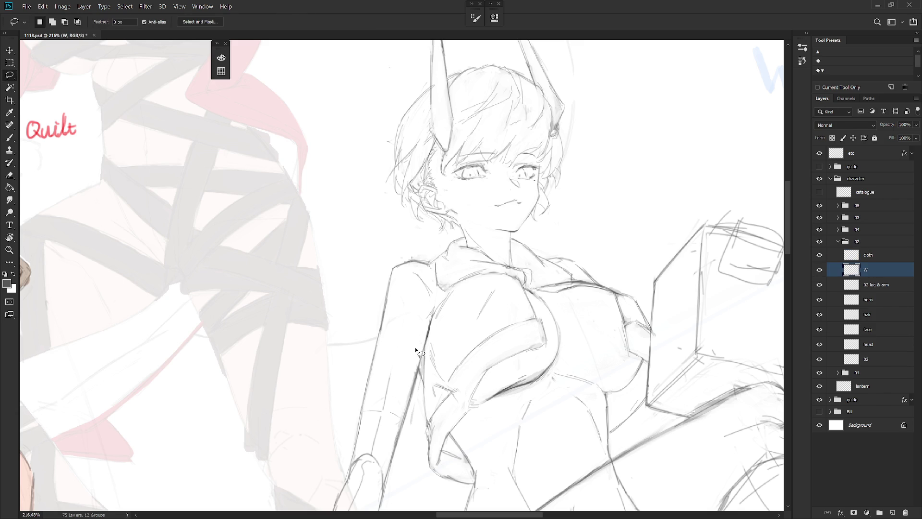
pyautogui.click(884, 255)
pyautogui.press('b')
pyautogui.moveTo(480, 288); pyautogui.dragTo(424, 253)
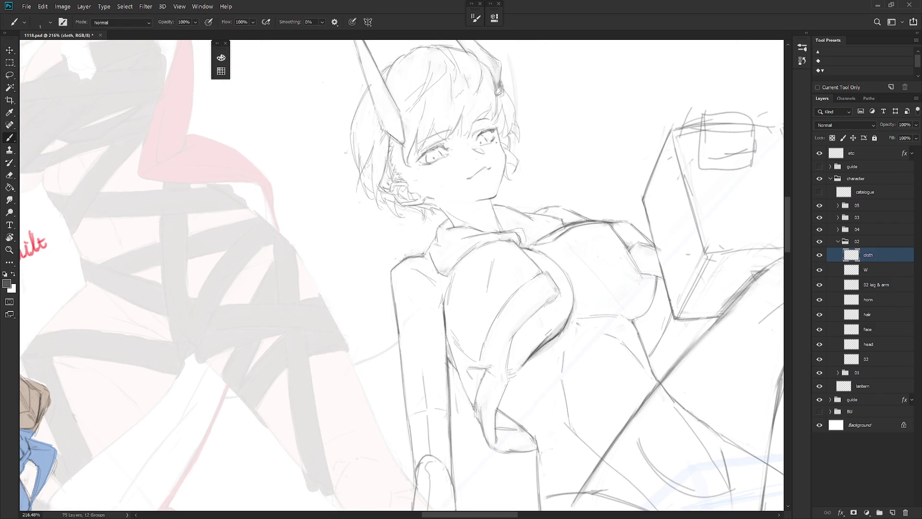
pyautogui.press('Escape')
pyautogui.scroll(-5, 452, 341)
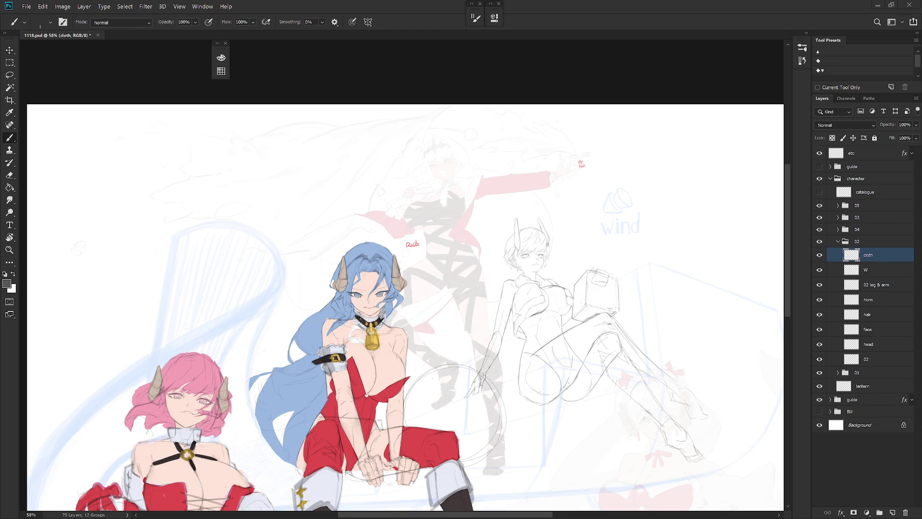
# - Mirror the canvas view on the short-haired girl's face and make the face layer active
pyautogui.scroll(5, 578, 303)
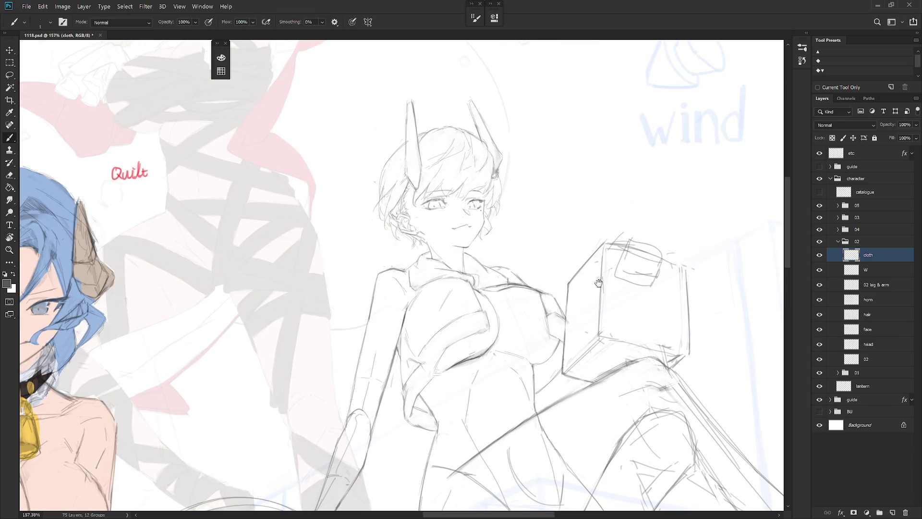
pyautogui.moveTo(582, 346); pyautogui.dragTo(599, 396)
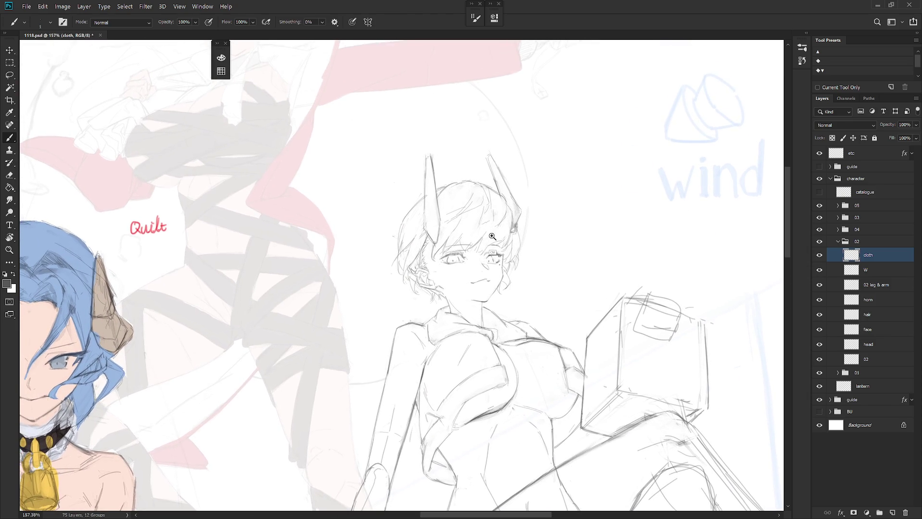
pyautogui.scroll(4, 487, 229)
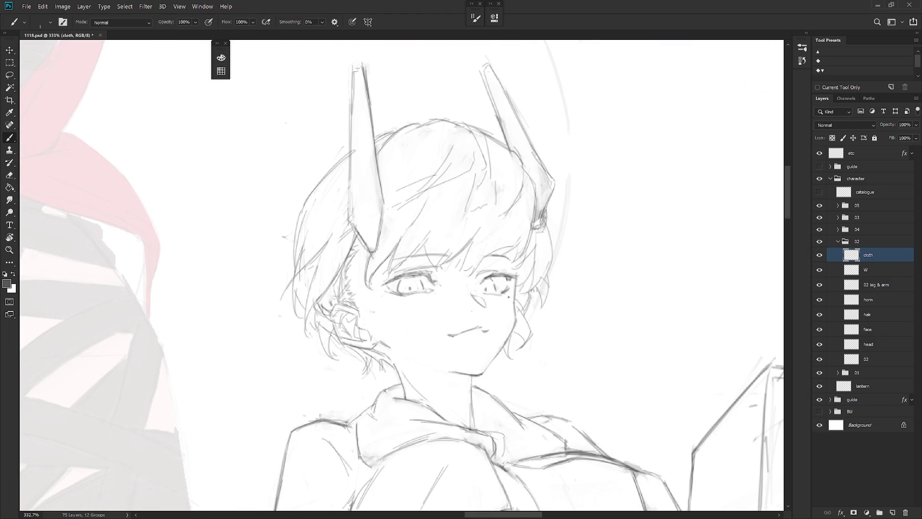
pyautogui.scroll(-2, 542, 319)
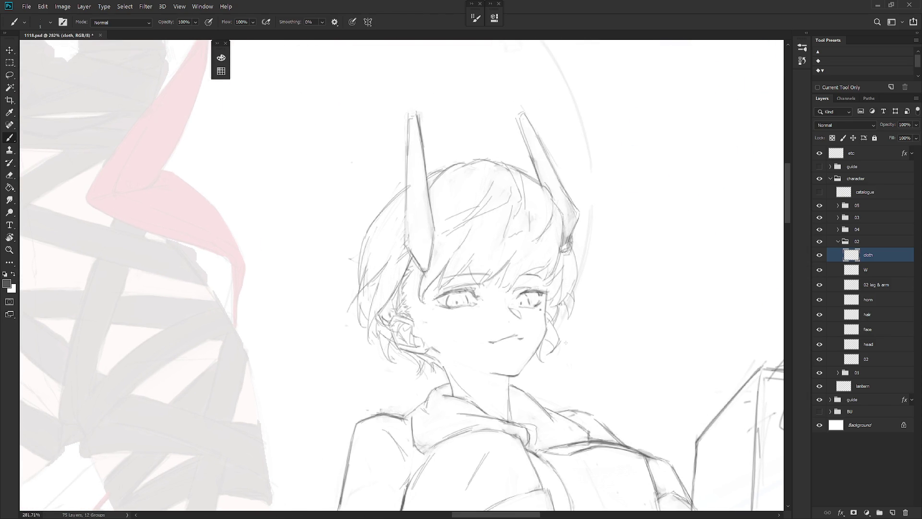
pyautogui.scroll(-5, 594, 340)
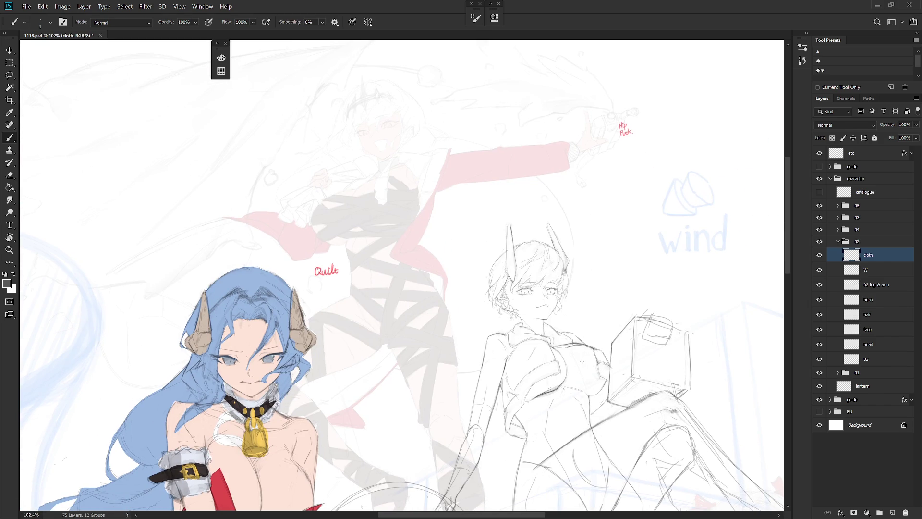
pyautogui.scroll(-3, 520, 313)
pyautogui.press('h')
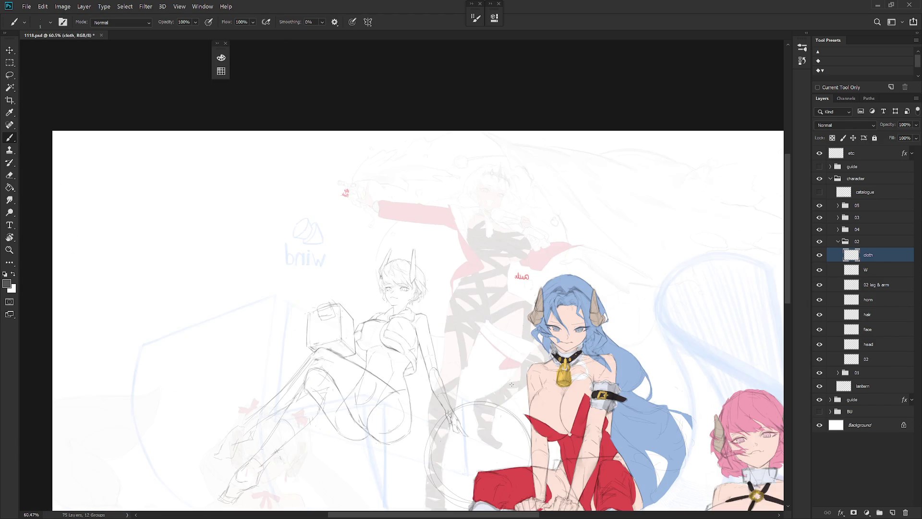
pyautogui.scroll(5, 481, 277)
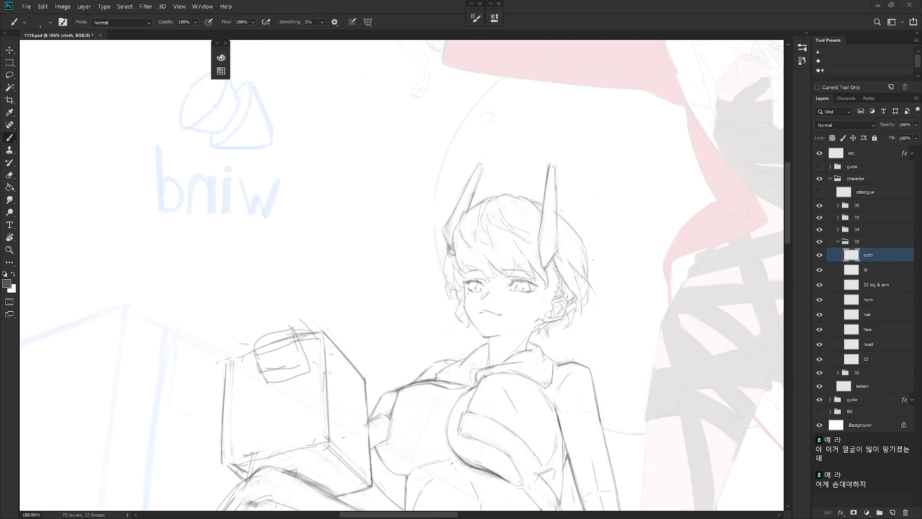
pyautogui.click(879, 328)
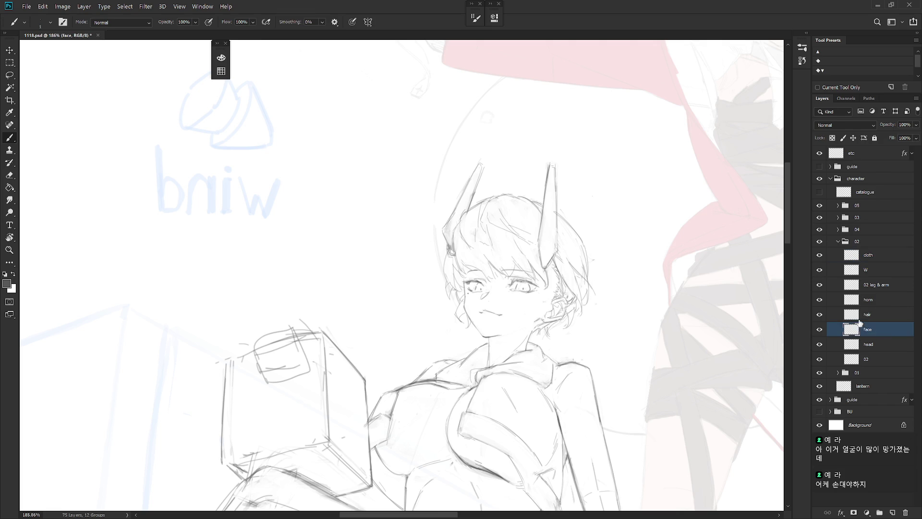
# - Reposition the right eye and the eyebrow using lasso selections and Free Transform
pyautogui.scroll(1, 590, 319)
pyautogui.scroll(2, 591, 320)
pyautogui.press('l')
pyautogui.moveTo(541, 325); pyautogui.dragTo(552, 298)
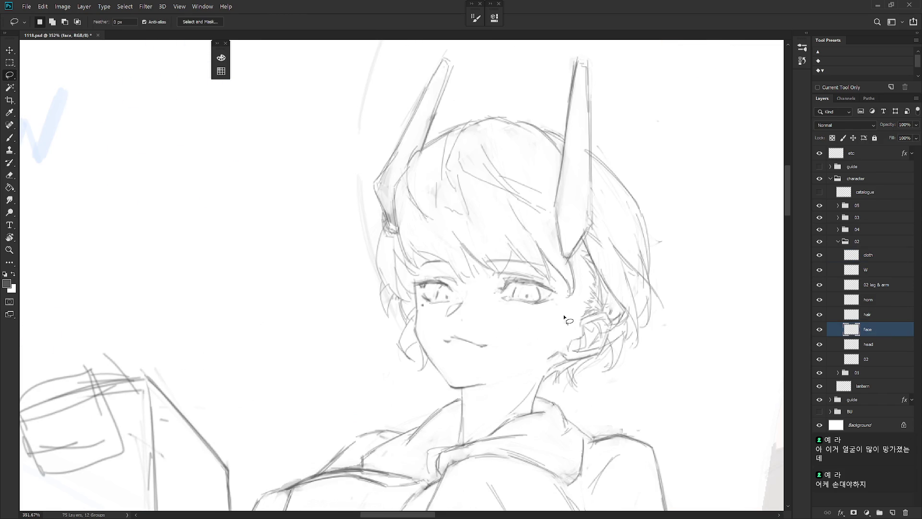
pyautogui.hotkey('ctrl', 't')
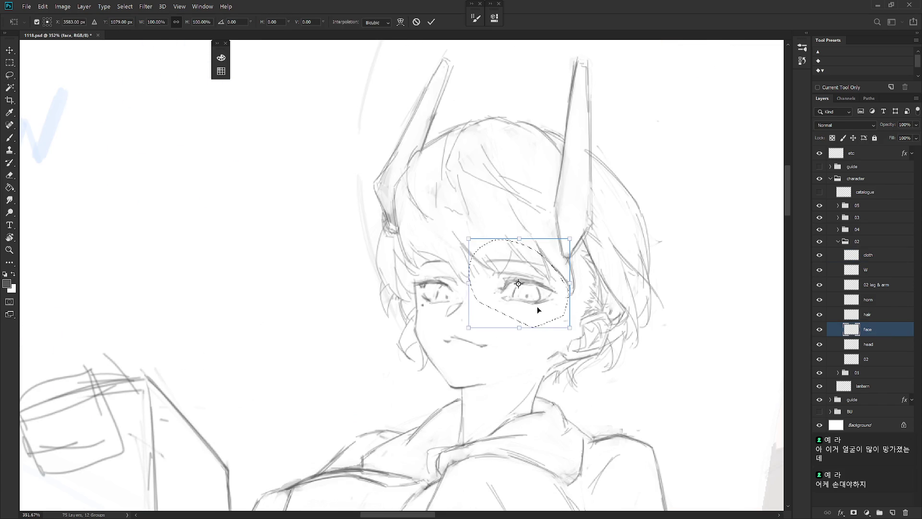
pyautogui.press('Return')
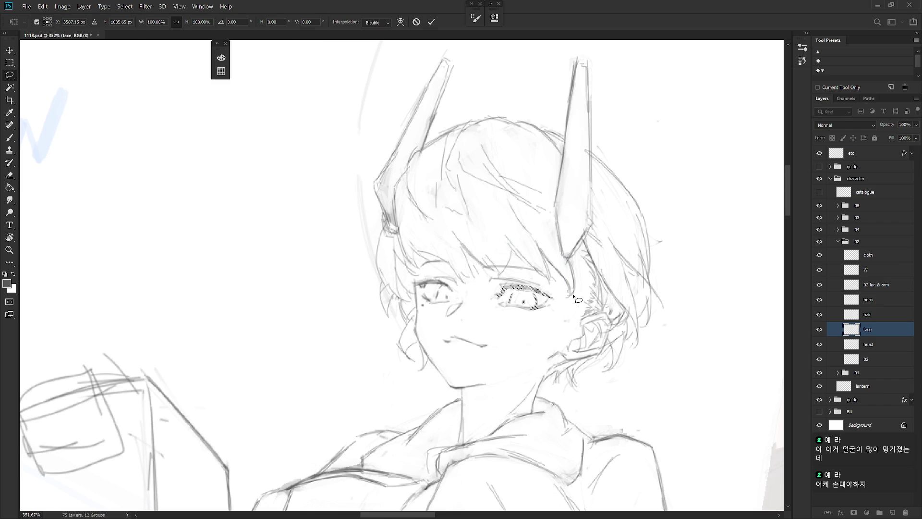
pyautogui.scroll(-5, 590, 318)
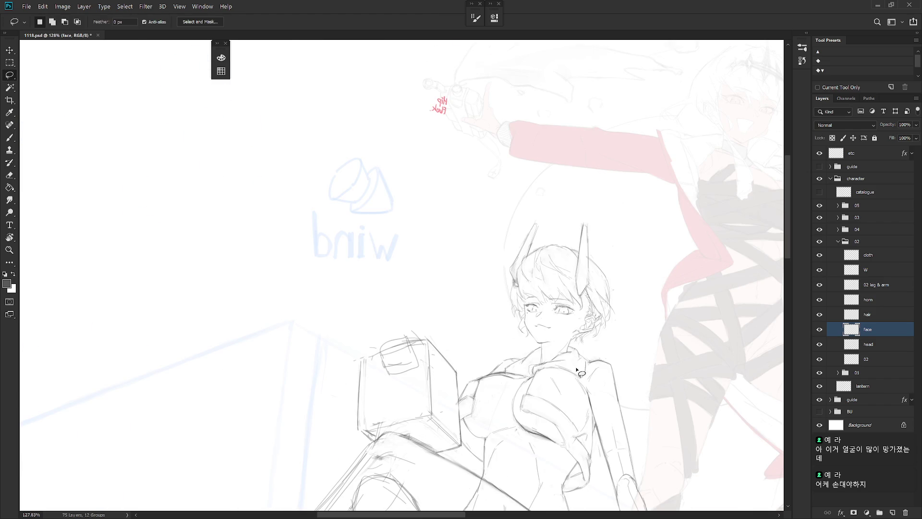
pyautogui.scroll(5, 562, 320)
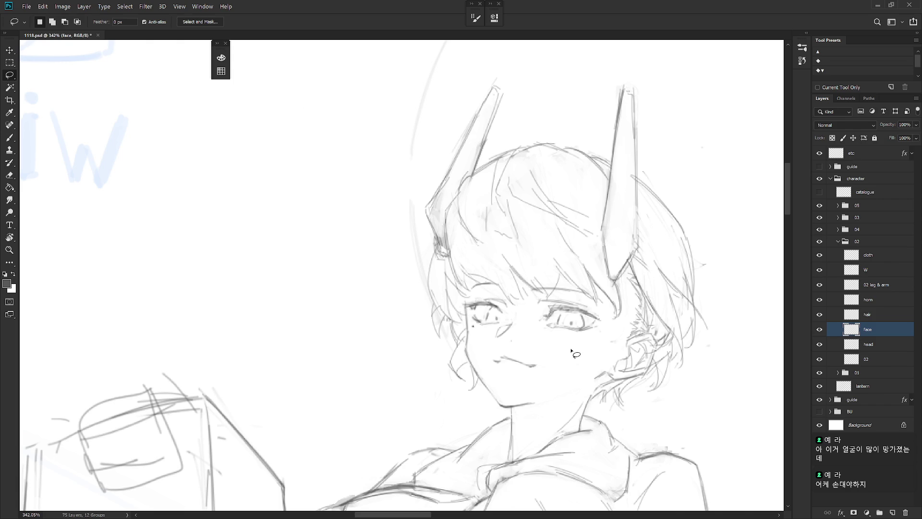
pyautogui.moveTo(600, 299); pyautogui.dragTo(570, 287)
pyautogui.hotkey('ctrl', 't')
pyautogui.press('Return')
pyautogui.hotkey('ctrl', 'd')
# - Tilt the left eye slightly counter-clockwise with Free Transform
pyautogui.moveTo(634, 373); pyautogui.dragTo(573, 359)
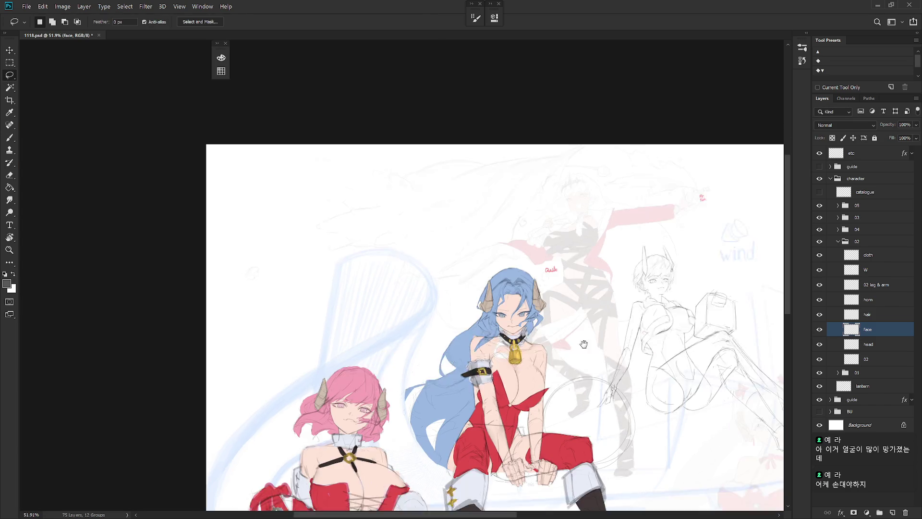
pyautogui.moveTo(677, 368); pyautogui.dragTo(620, 298)
pyautogui.press('b')
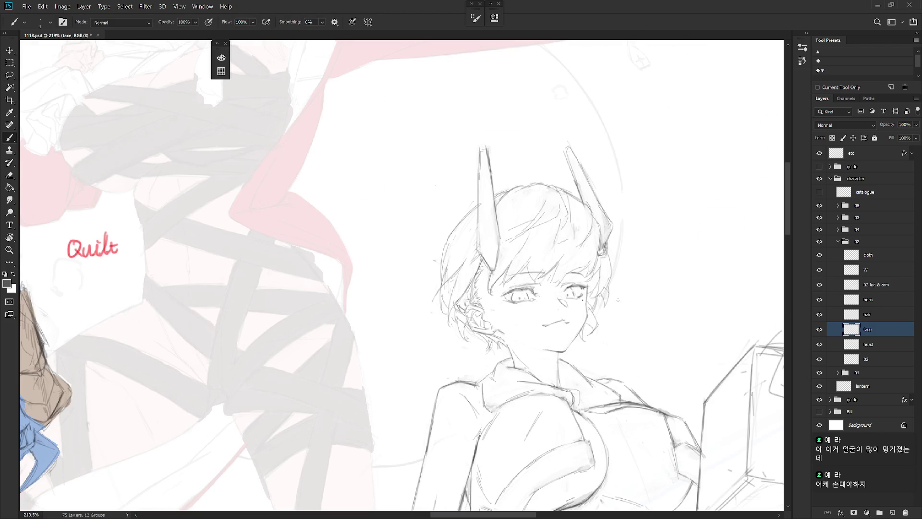
pyautogui.moveTo(562, 286); pyautogui.dragTo(581, 286)
pyautogui.press('l')
pyautogui.moveTo(523, 322)
pyautogui.mouseDown()
pyautogui.moveTo(542, 284)
pyautogui.moveTo(524, 321)
pyautogui.mouseUp()
pyautogui.hotkey('ctrl', 't')
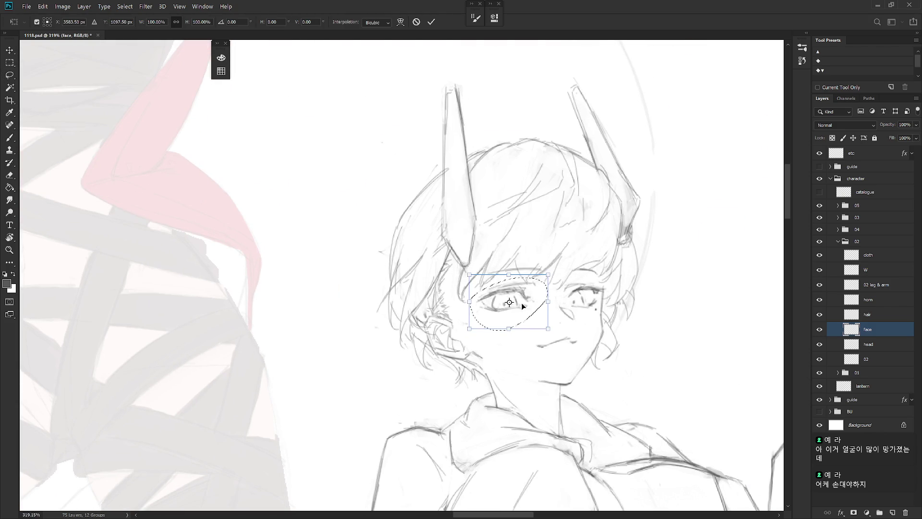
pyautogui.moveTo(566, 265); pyautogui.dragTo(569, 261)
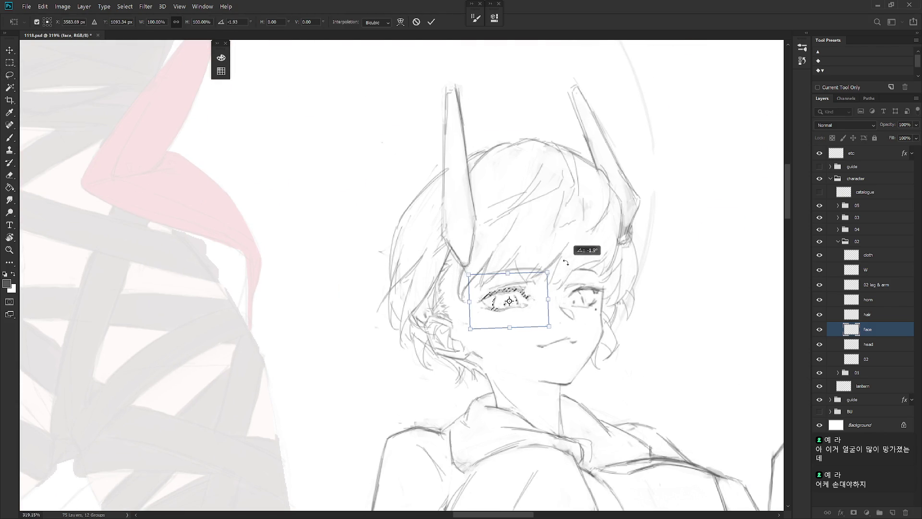
pyautogui.press('Return')
pyautogui.hotkey('ctrl', 'd')
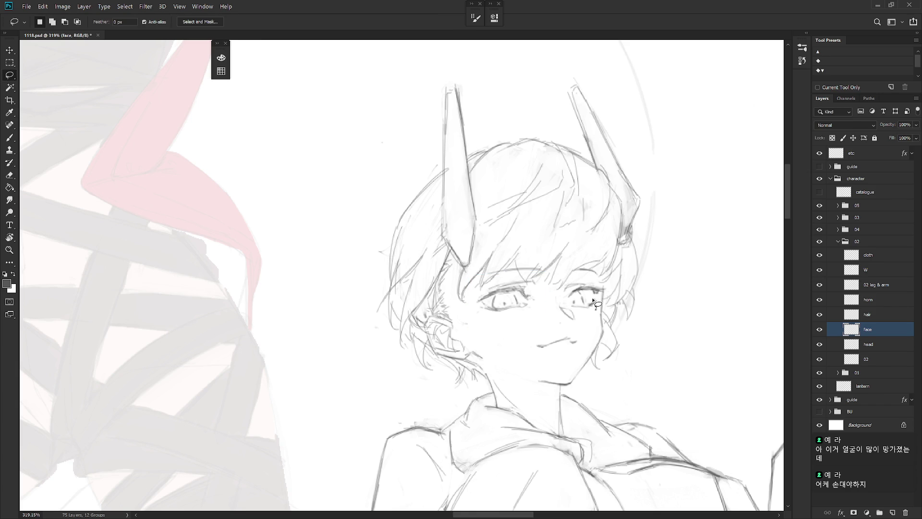
# - Redraw the left eye's lower and upper lid lines with brush and eraser
pyautogui.press('b')
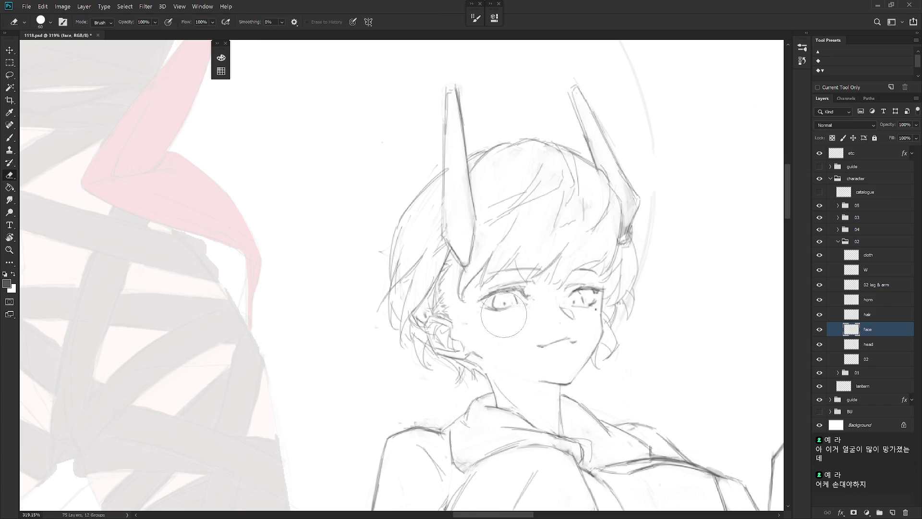
pyautogui.moveTo(526, 304); pyautogui.dragTo(502, 312)
pyautogui.press('e')
pyautogui.press('b')
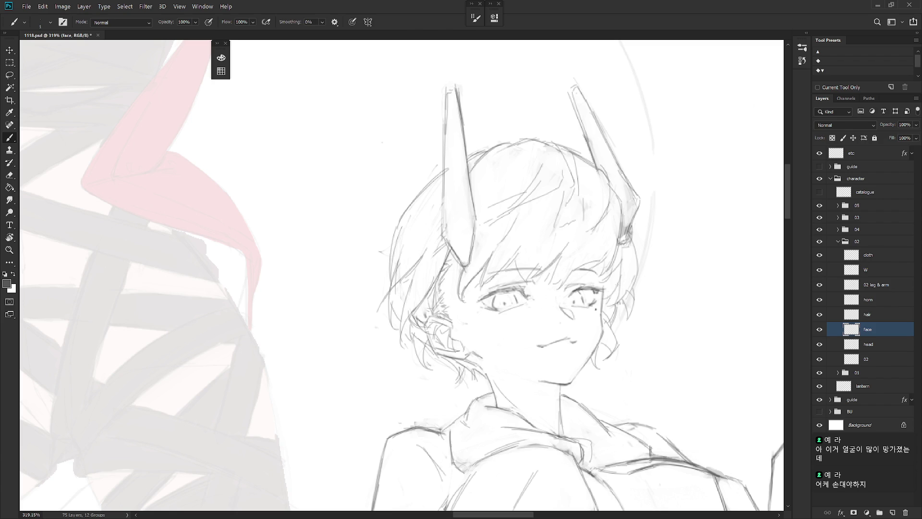
pyautogui.press('e')
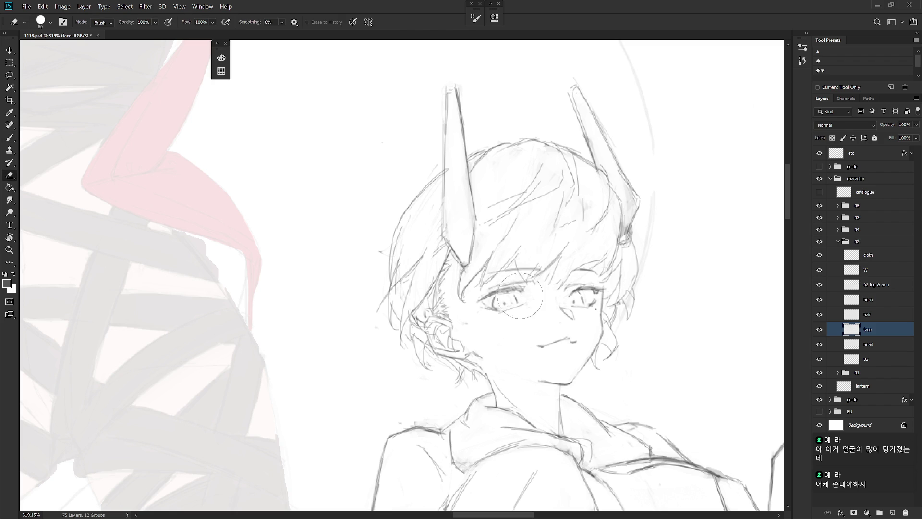
pyautogui.press('b')
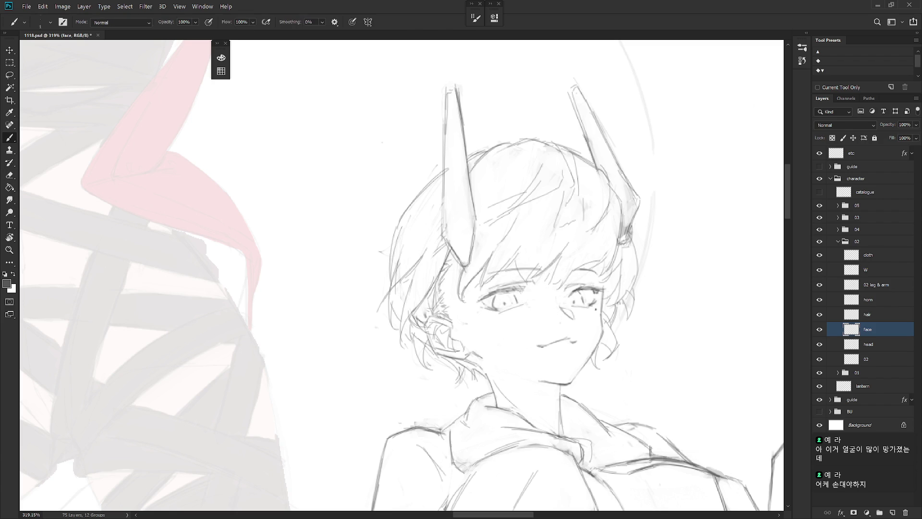
pyautogui.moveTo(517, 290); pyautogui.dragTo(527, 293)
# - Step back in History to the earlier Brush Tool state, undoing the eye and eyebrow edits
pyautogui.scroll(-5, 620, 336)
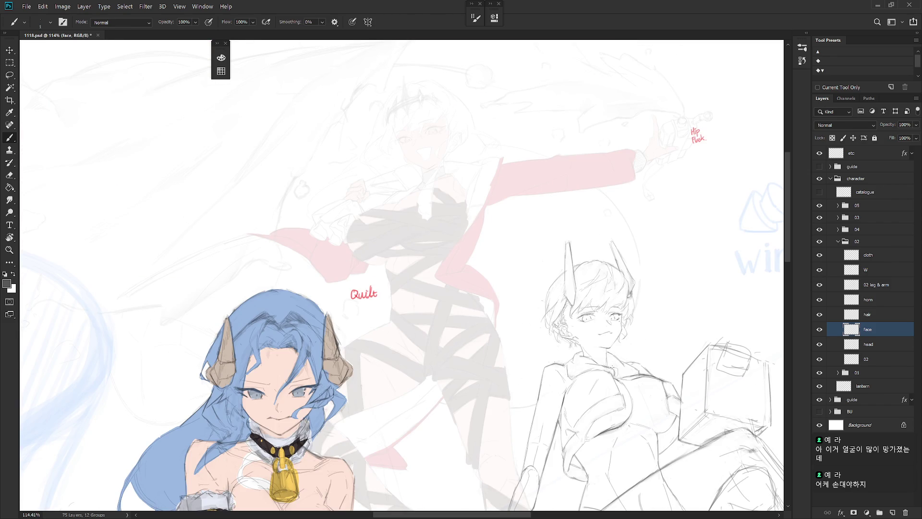
pyautogui.scroll(4, 584, 315)
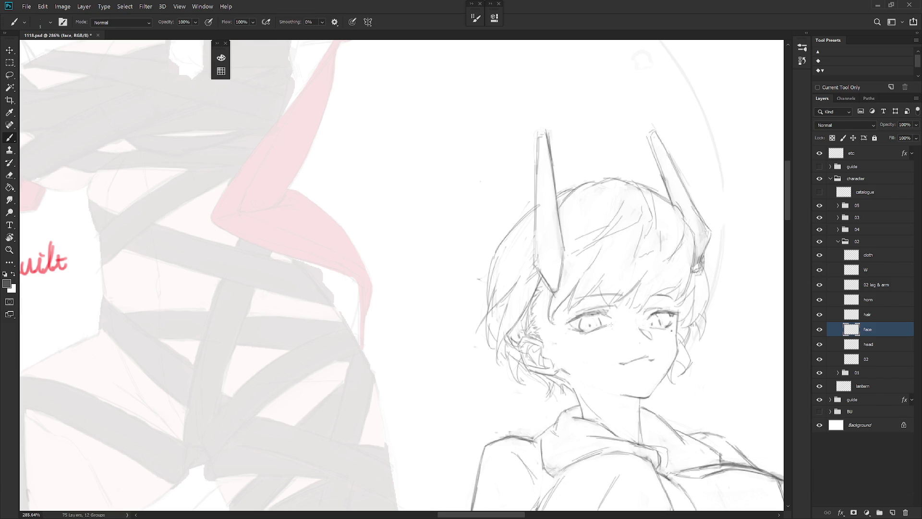
pyautogui.scroll(-3, 614, 331)
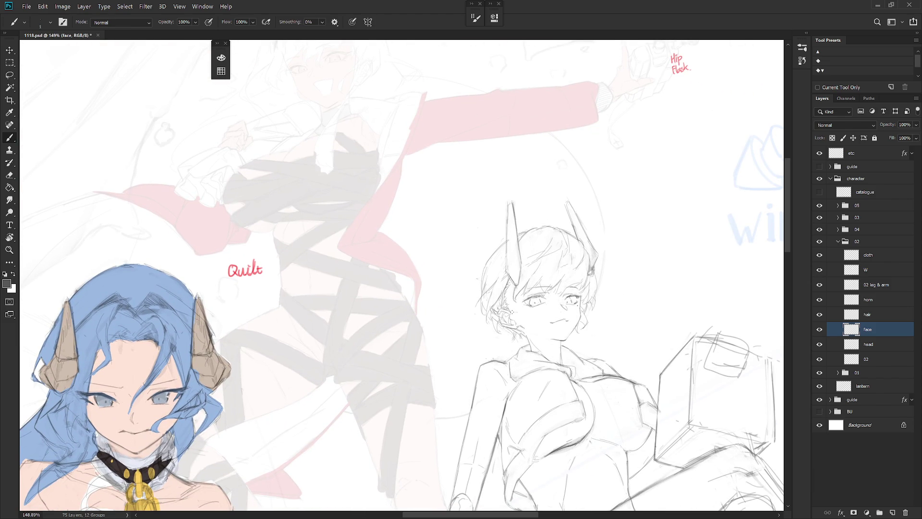
pyautogui.scroll(-3, 512, 312)
pyautogui.click(808, 35)
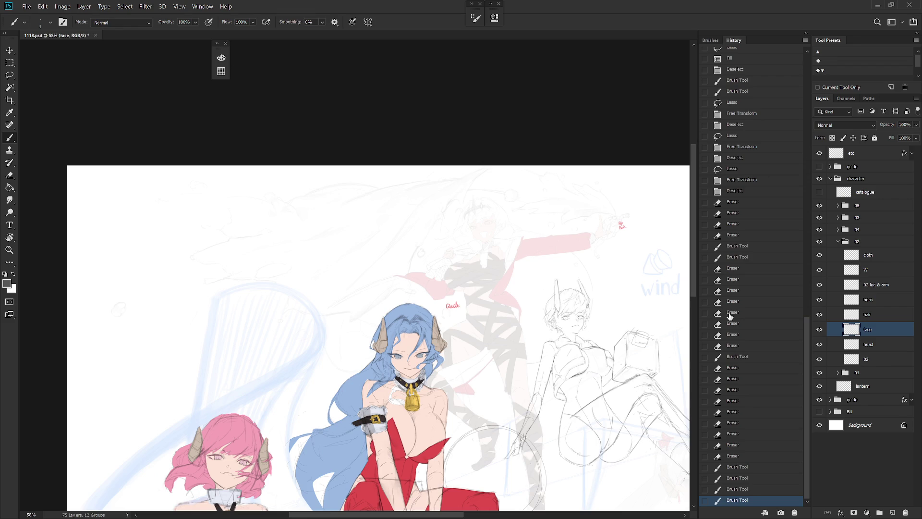
pyautogui.click(755, 159)
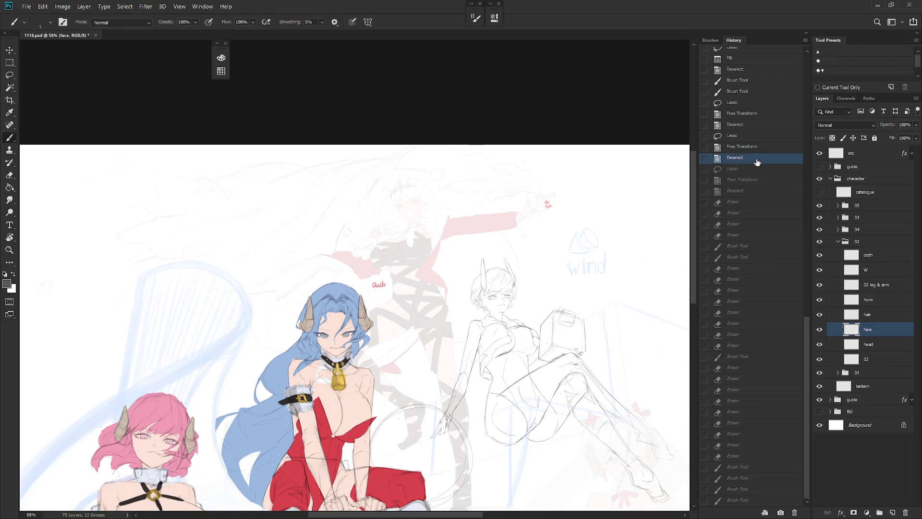
pyautogui.click(750, 126)
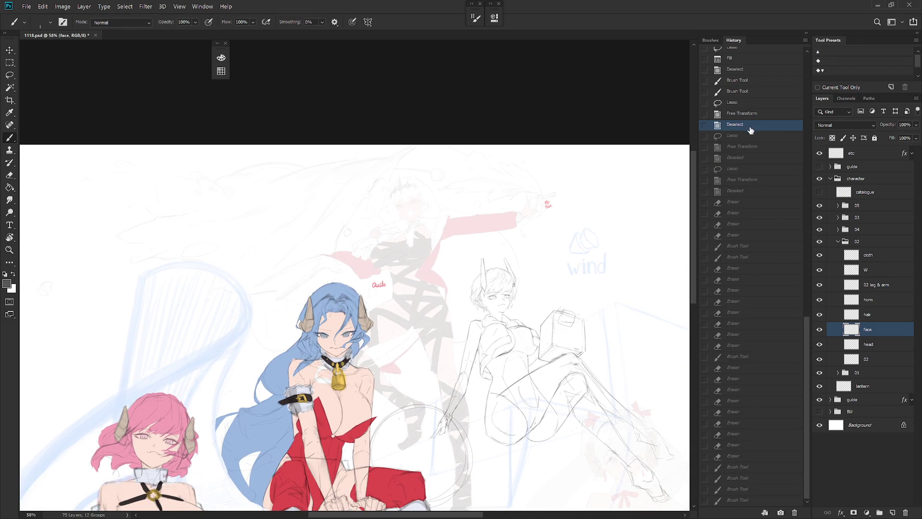
pyautogui.click(745, 93)
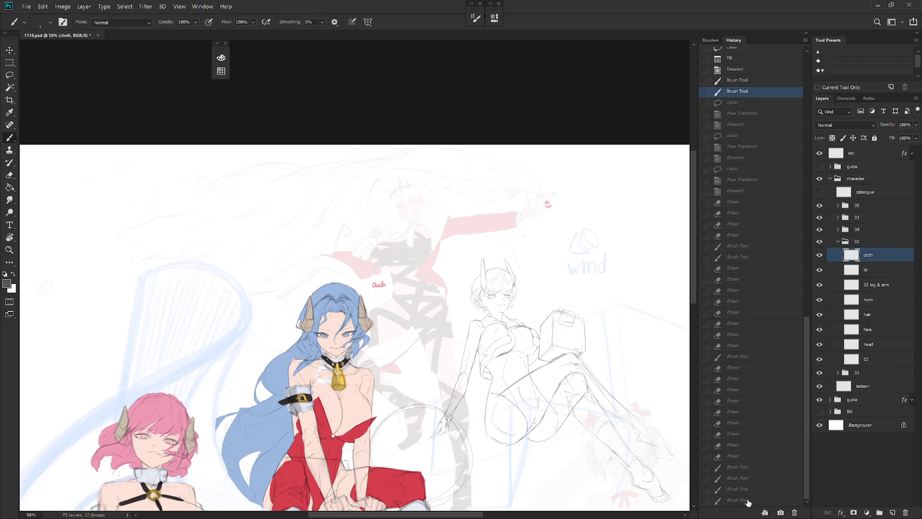
pyautogui.click(807, 33)
pyautogui.moveTo(502, 306); pyautogui.dragTo(539, 299)
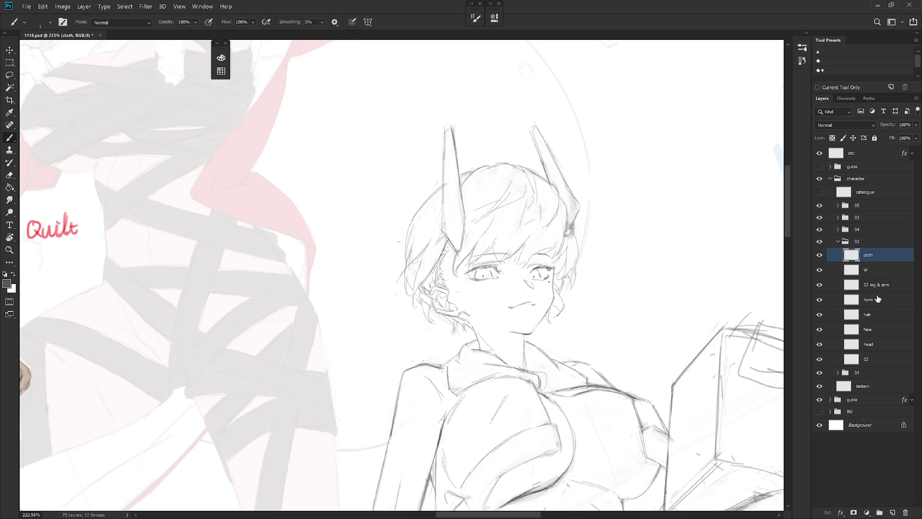
# - Lasso the jaw on the face layer and reshape it with Free Transform
pyautogui.click(873, 331)
pyautogui.press('l')
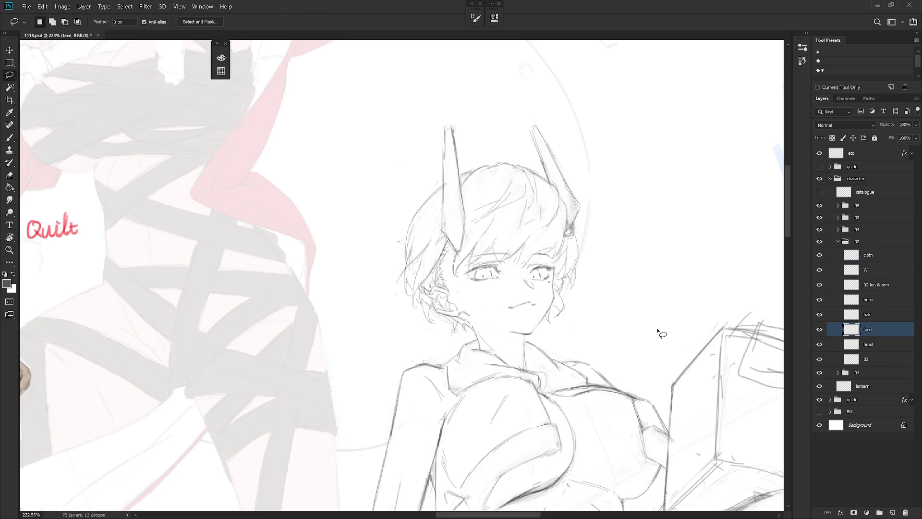
pyautogui.moveTo(521, 338); pyautogui.dragTo(562, 269)
pyautogui.moveTo(563, 269)
pyautogui.mouseDown()
pyautogui.moveTo(530, 321)
pyautogui.moveTo(526, 309)
pyautogui.mouseUp()
pyautogui.hotkey('ctrl', 't')
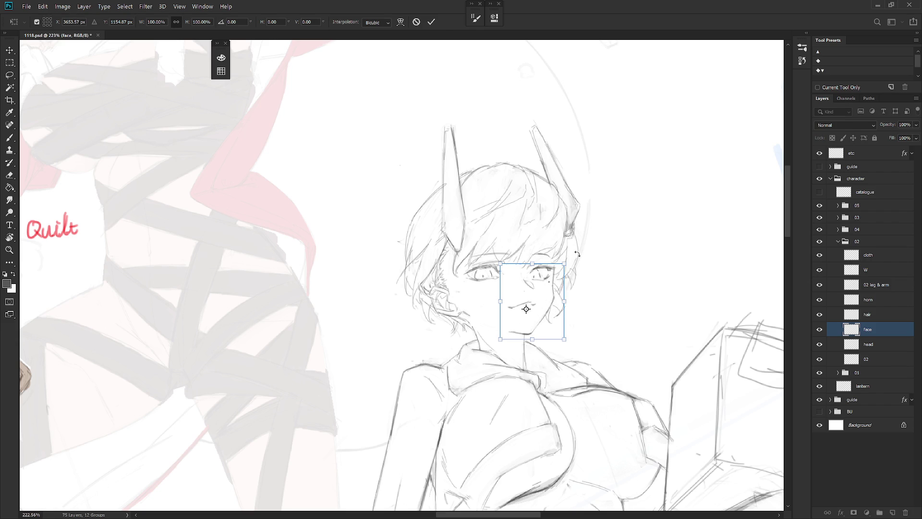
pyautogui.press('Return')
# - On the head layer, lasso the chin area and rotate it 6.44° clockwise
pyautogui.press('l')
pyautogui.moveTo(555, 264); pyautogui.dragTo(552, 267)
pyautogui.click(878, 344)
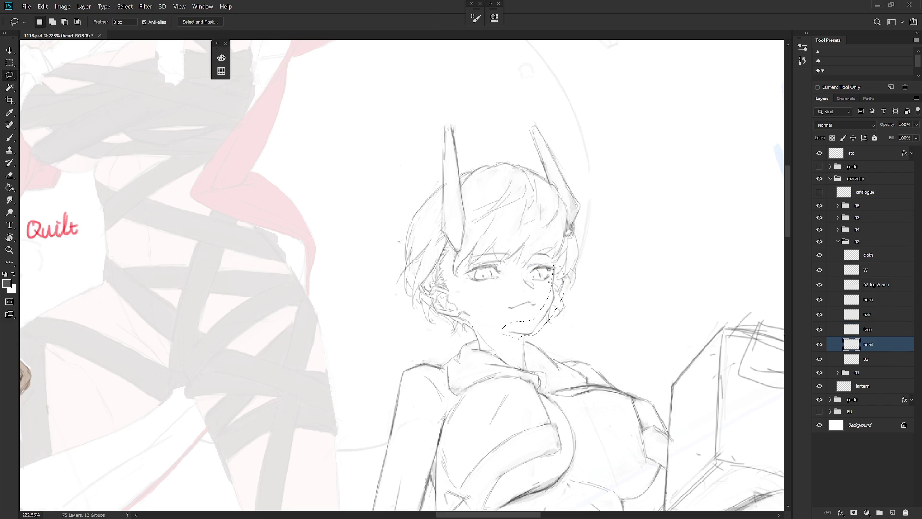
pyautogui.hotkey('ctrl', 'j')
pyautogui.hotkey('ctrl', 't')
pyautogui.moveTo(579, 258); pyautogui.dragTo(578, 265)
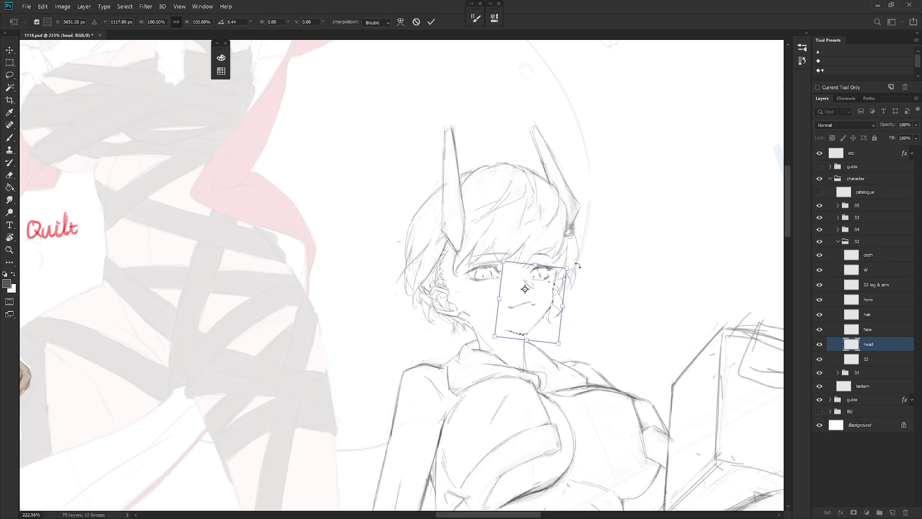
pyautogui.press('Return')
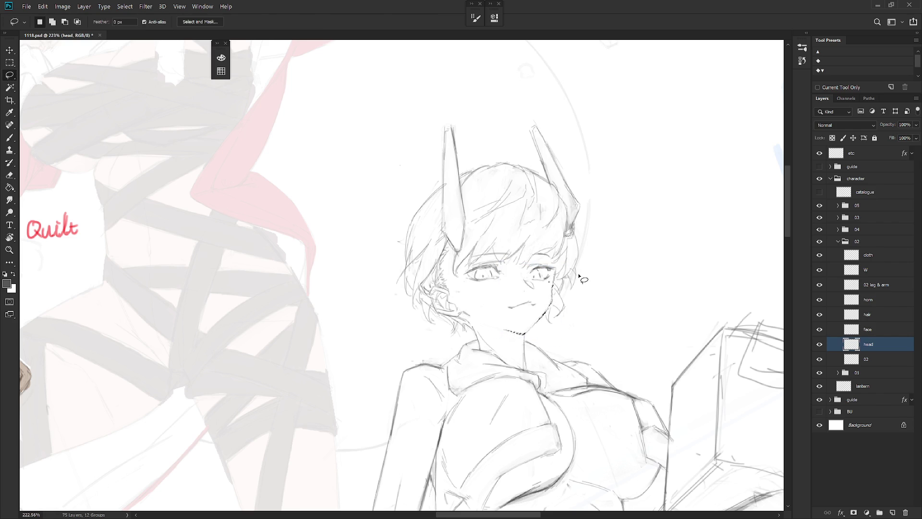
pyautogui.press('b')
pyautogui.scroll(-5, 578, 348)
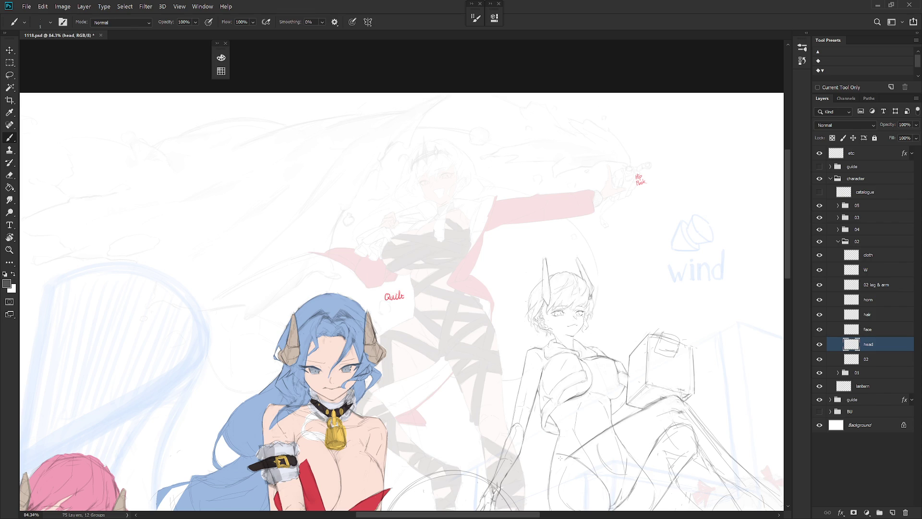
# - On the face layer, lasso around the right eye and touch up lines
pyautogui.scroll(5, 596, 317)
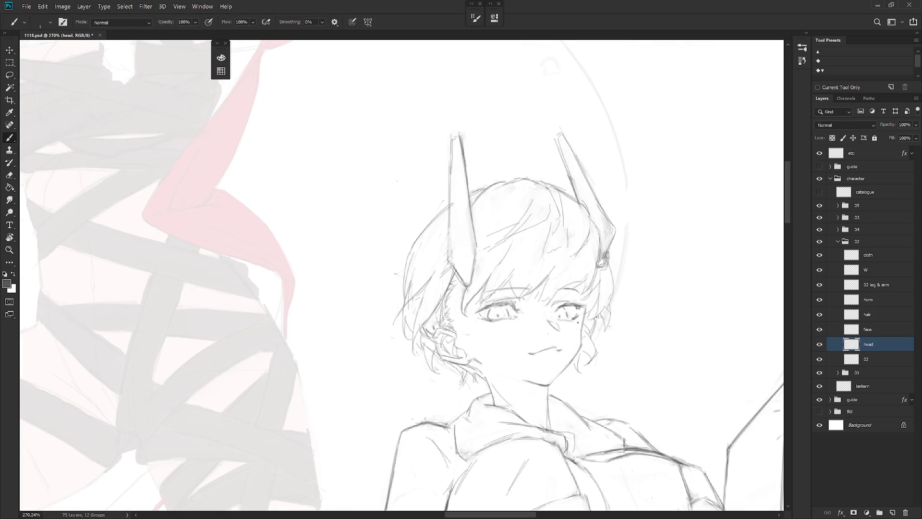
pyautogui.click(881, 331)
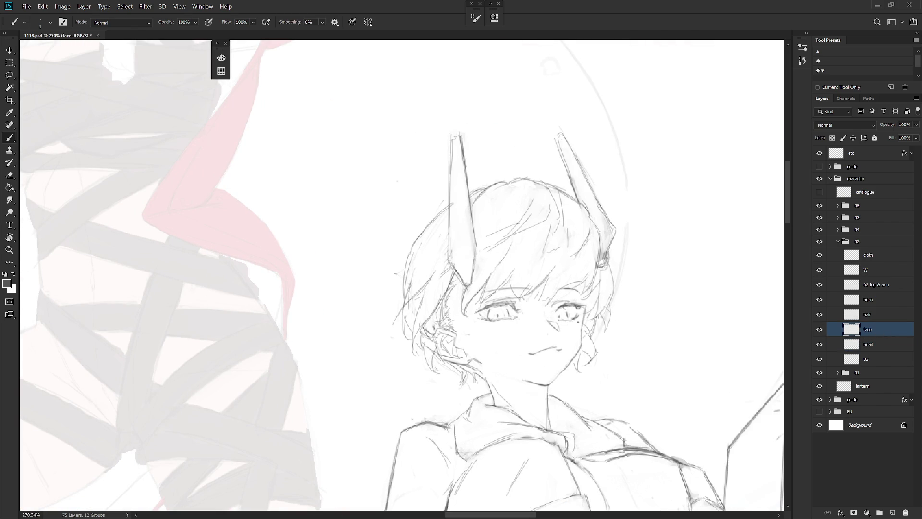
pyautogui.press('l')
pyautogui.moveTo(558, 319); pyautogui.dragTo(575, 323)
pyautogui.press('b')
pyautogui.press('e')
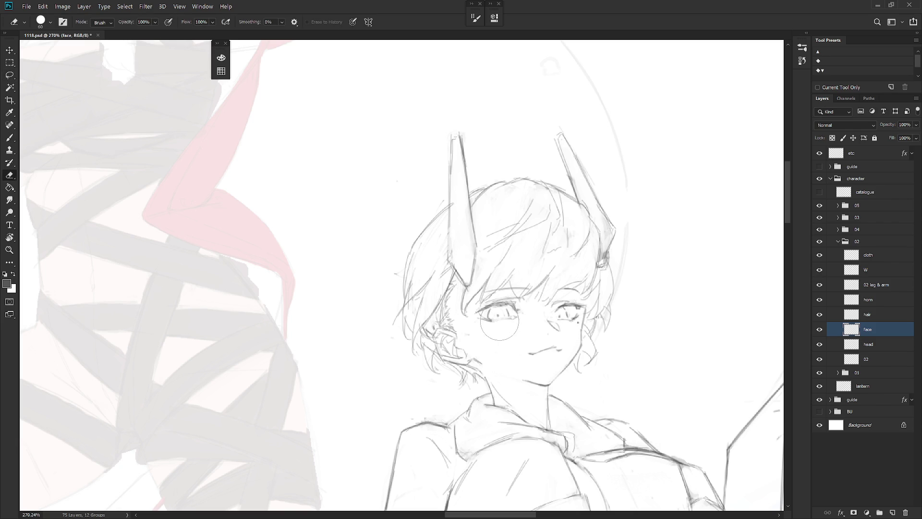
pyautogui.press('b')
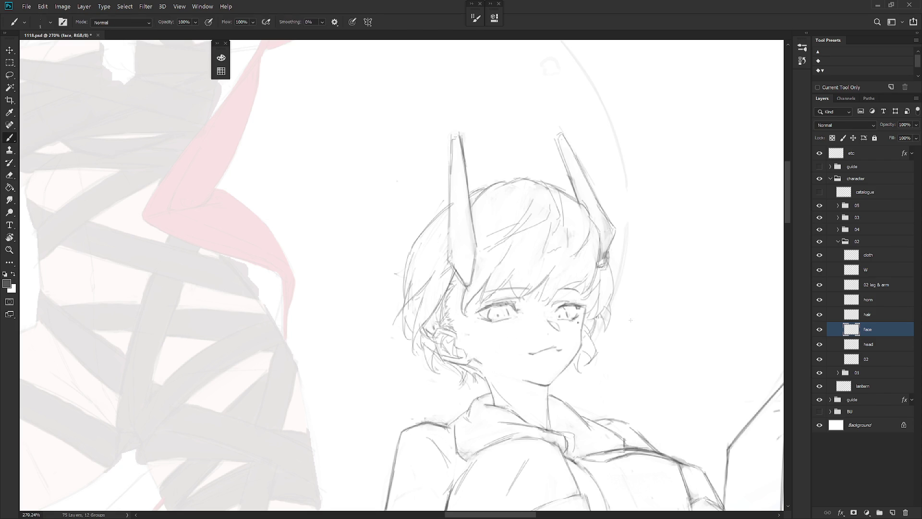
pyautogui.press('e')
pyautogui.press('b')
# - Darken the left eye's outer lash corner and strengthen its upper lash line
pyautogui.scroll(-8, 582, 324)
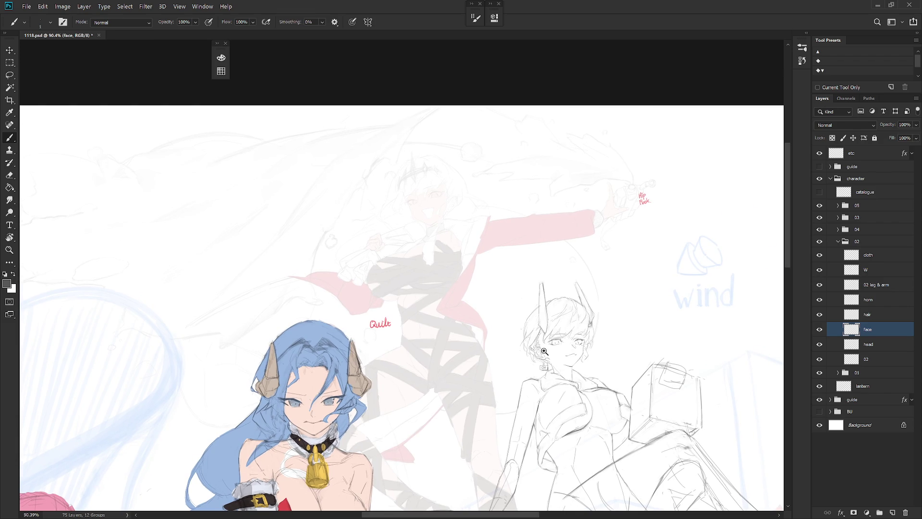
pyautogui.scroll(5, 542, 367)
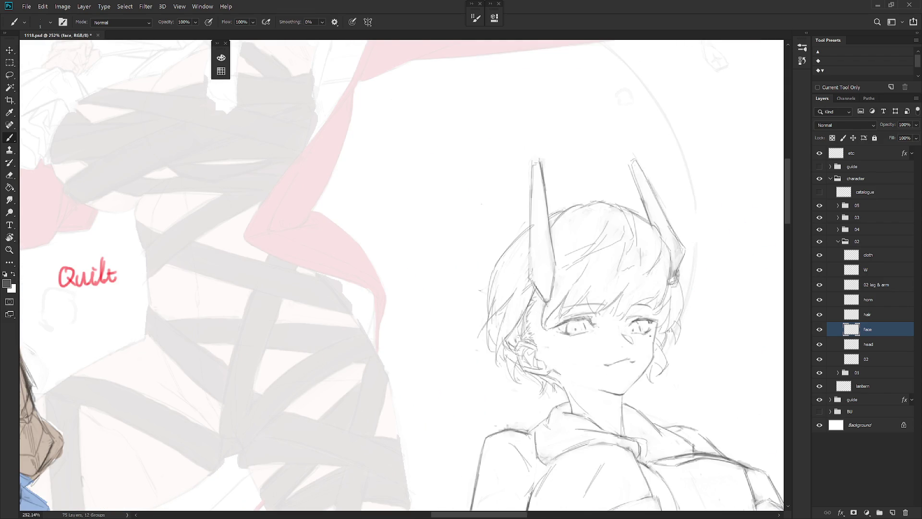
pyautogui.moveTo(547, 327); pyautogui.dragTo(560, 323)
pyautogui.moveTo(571, 319); pyautogui.dragTo(589, 317)
pyautogui.scroll(-5, 668, 344)
pyautogui.scroll(-2, 695, 427)
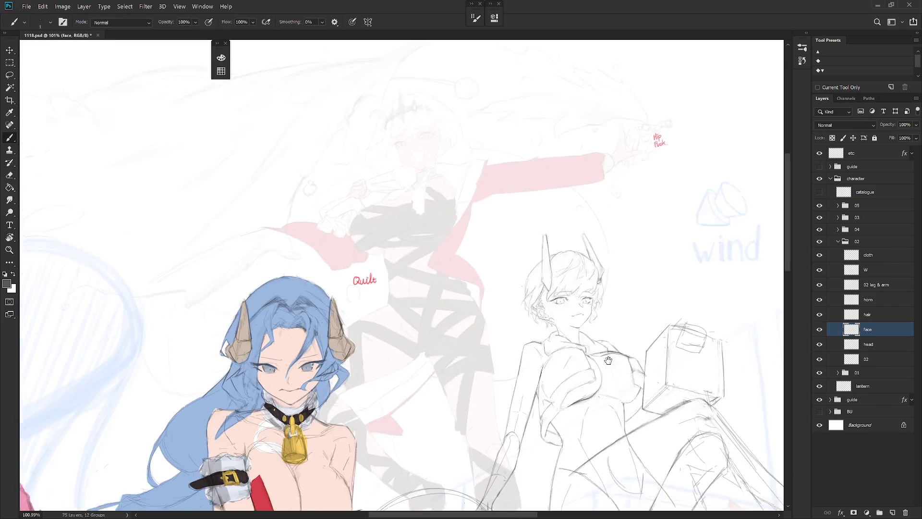
# - Mirror the view, redraw a longer mouth line and add small cheek blush marks
pyautogui.scroll(-2, 695, 427)
pyautogui.press('h')
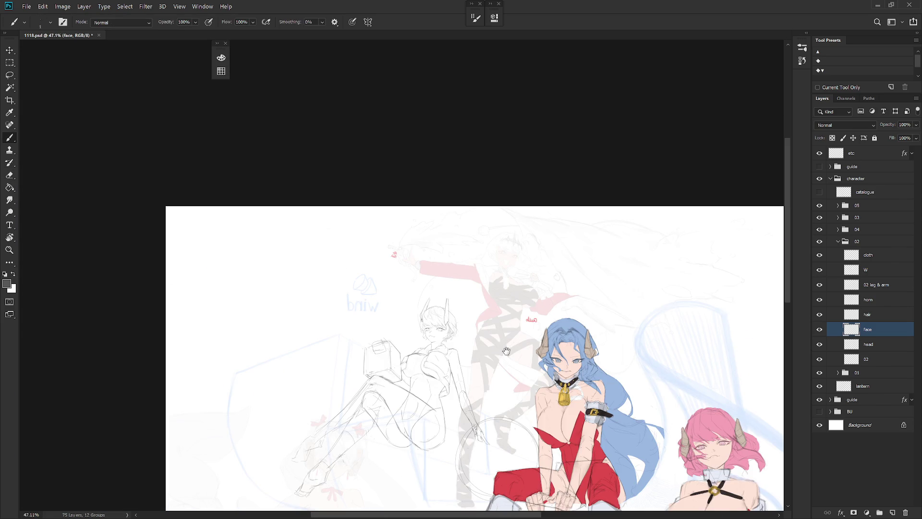
pyautogui.scroll(5, 438, 337)
pyautogui.moveTo(445, 369); pyautogui.dragTo(490, 361)
pyautogui.press('e')
pyautogui.press('b')
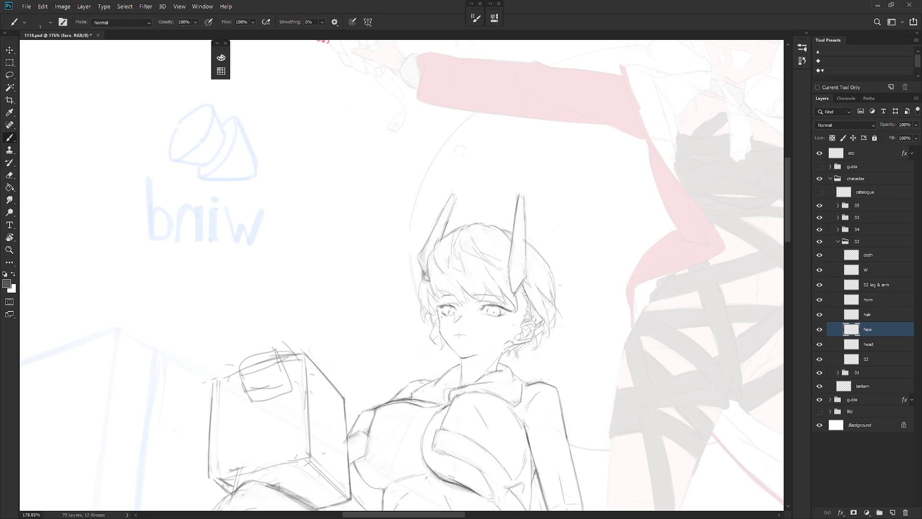
pyautogui.moveTo(455, 333); pyautogui.dragTo(469, 337)
pyautogui.moveTo(469, 335); pyautogui.dragTo(473, 336)
pyautogui.scroll(5, 480, 334)
pyautogui.moveTo(472, 334); pyautogui.dragTo(480, 336)
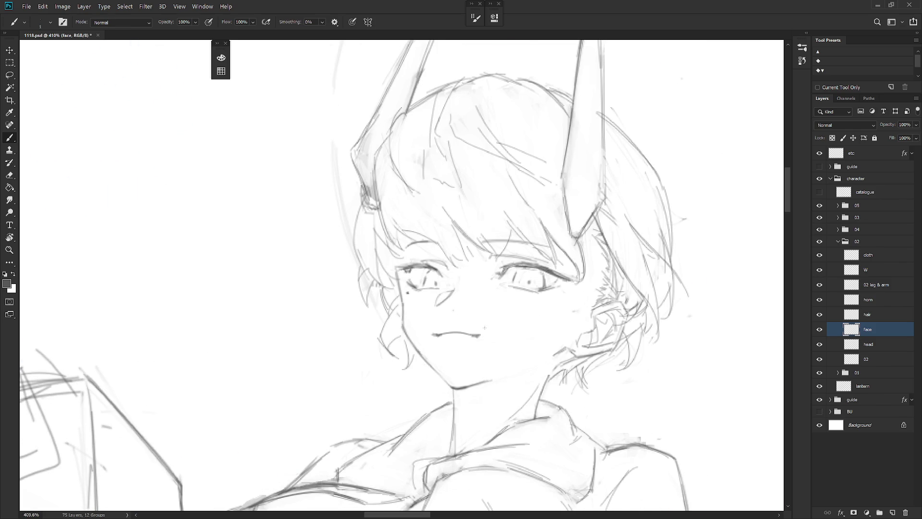
# - Sketch new thin eyebrow and eyelid strokes above the left eye
pyautogui.press('e')
pyautogui.scroll(-5, 480, 331)
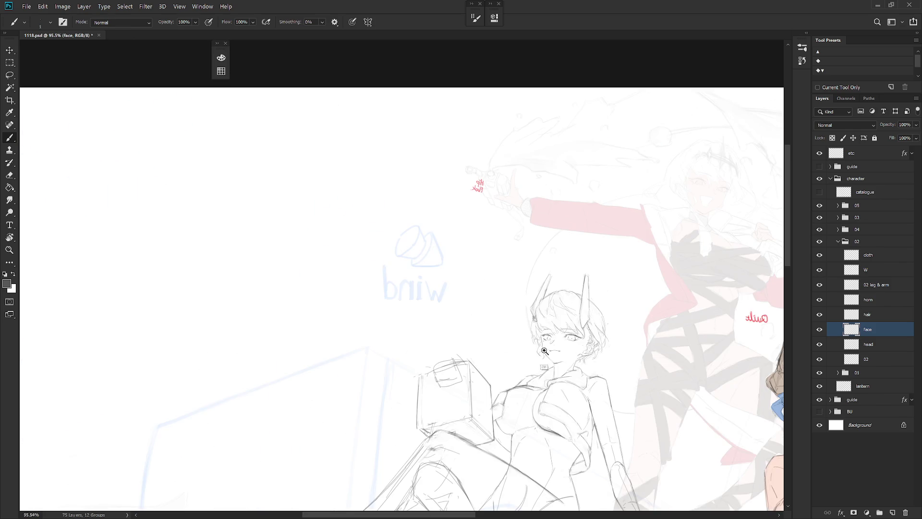
pyautogui.scroll(4, 563, 350)
pyautogui.press('b')
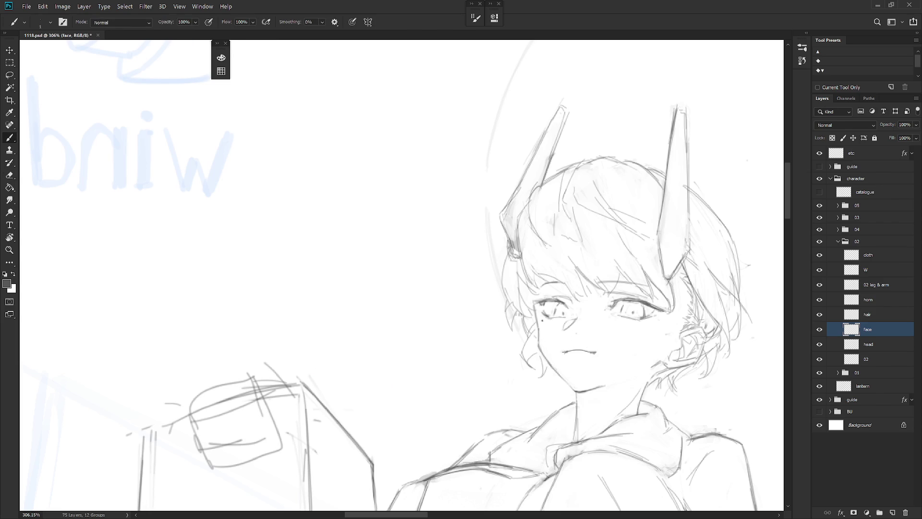
pyautogui.scroll(-5, 616, 346)
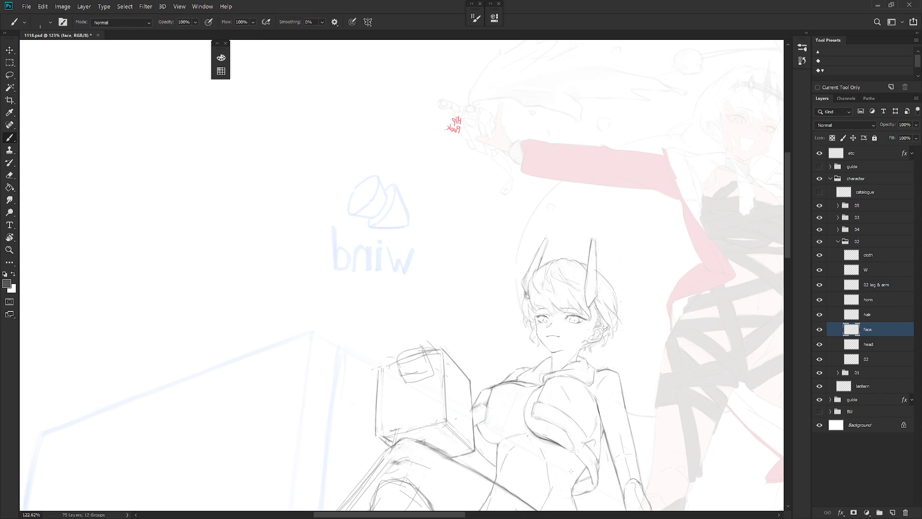
pyautogui.scroll(3, 592, 323)
pyautogui.scroll(2, 601, 327)
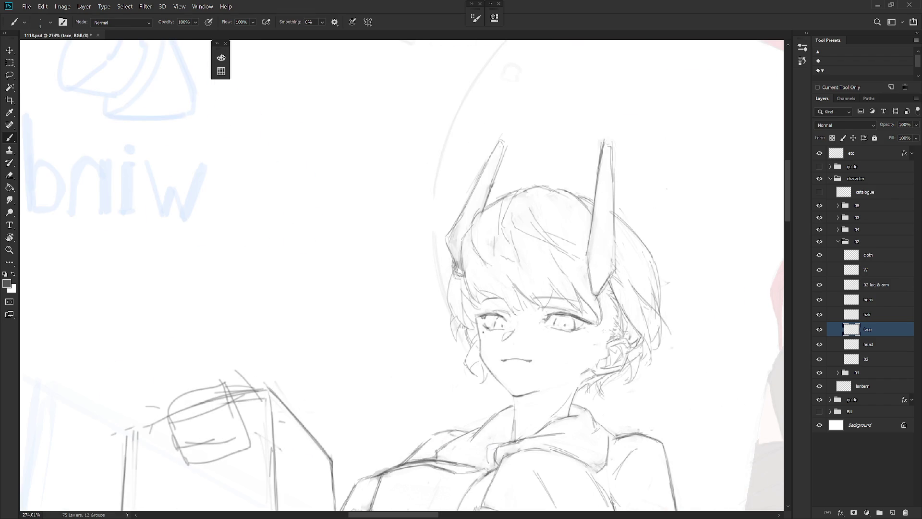
pyautogui.scroll(-5, 680, 364)
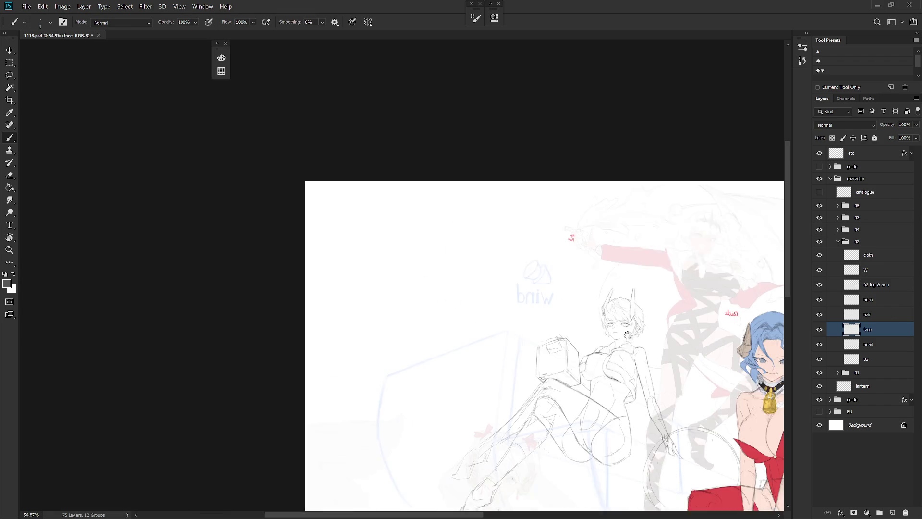
pyautogui.scroll(1, 692, 385)
pyautogui.scroll(1, 698, 406)
pyautogui.scroll(3, 698, 406)
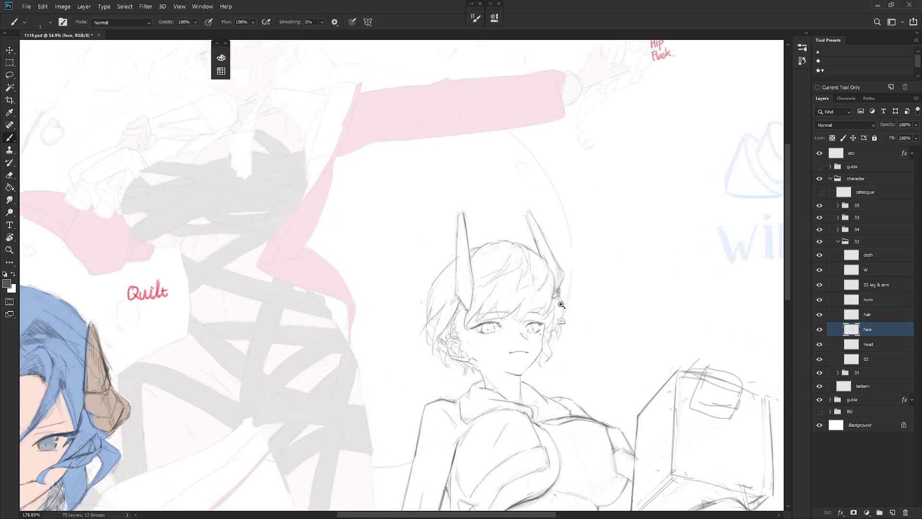
pyautogui.scroll(2, 524, 319)
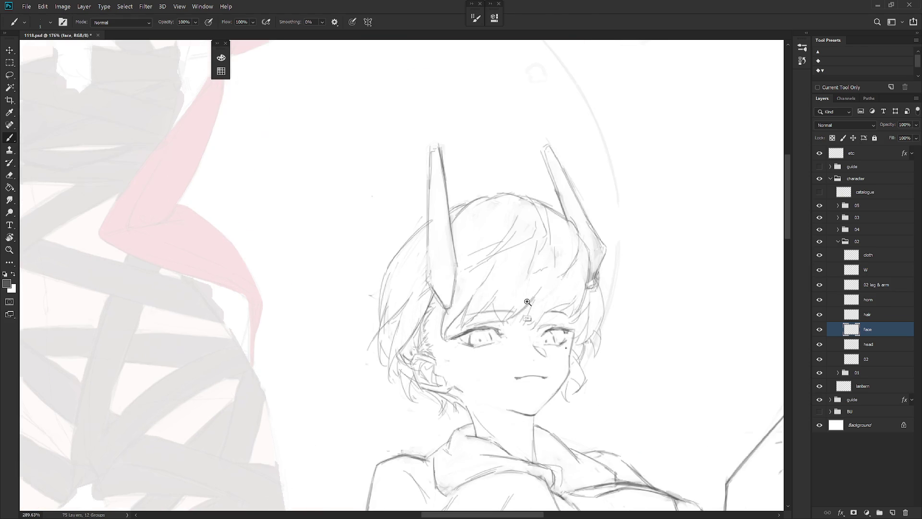
pyautogui.press('e')
pyautogui.press('b')
pyautogui.moveTo(483, 311)
pyautogui.mouseDown()
pyautogui.moveTo(521, 307)
pyautogui.moveTo(581, 332)
pyautogui.moveTo(573, 312)
pyautogui.moveTo(529, 341)
pyautogui.mouseUp()
# - Erase old strokes around the right eye and undo a stray mark
pyautogui.press('e')
pyautogui.press('b')
pyautogui.press('e')
pyautogui.moveTo(576, 307)
pyautogui.mouseDown()
pyautogui.moveTo(533, 336)
pyautogui.moveTo(571, 335)
pyautogui.moveTo(564, 323)
pyautogui.mouseUp()
pyautogui.press('b')
pyautogui.hotkey('ctrl', 'z')
pyautogui.hotkey('ctrl', 'z')
pyautogui.hotkey('ctrl', 'z')
pyautogui.hotkey('ctrl', 'z')
pyautogui.hotkey('ctrl', 'z')
pyautogui.hotkey('ctrl', 'z')
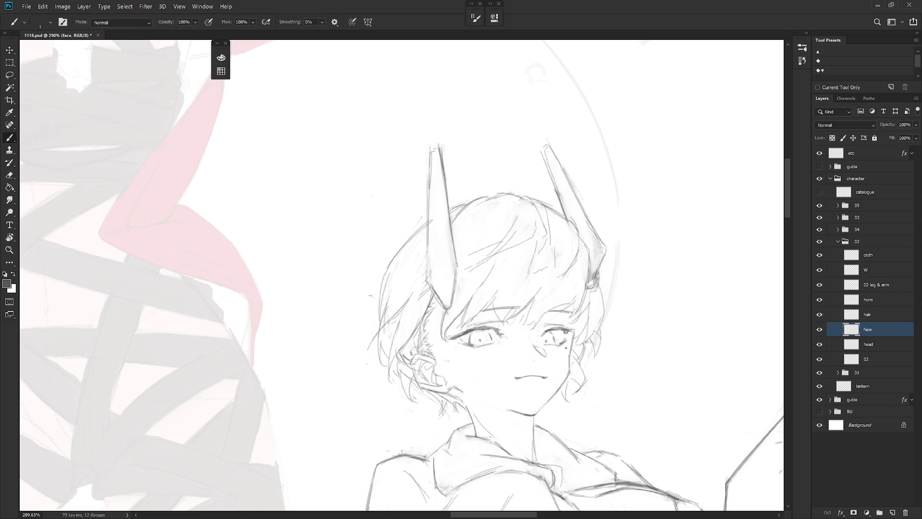
# - Darken the bangs line above the face, redrawing the right-hand stroke
pyautogui.scroll(-3, 591, 363)
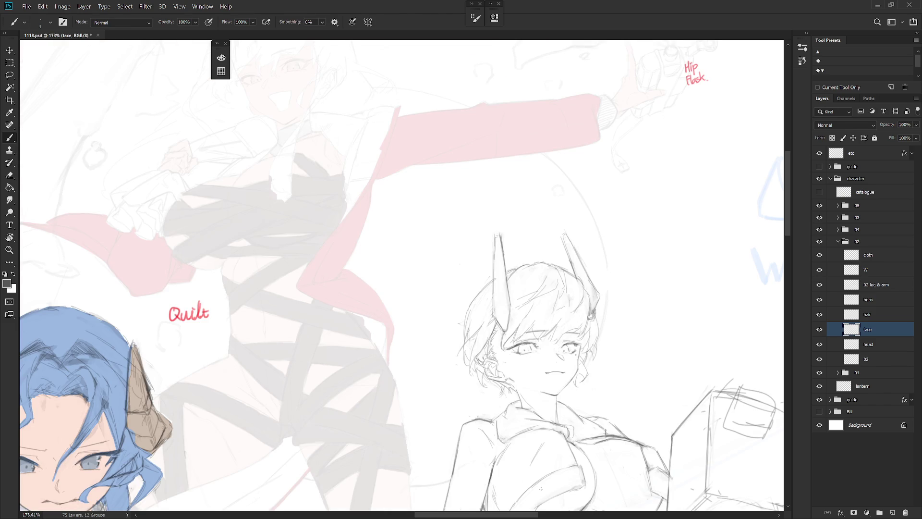
pyautogui.scroll(1, 534, 331)
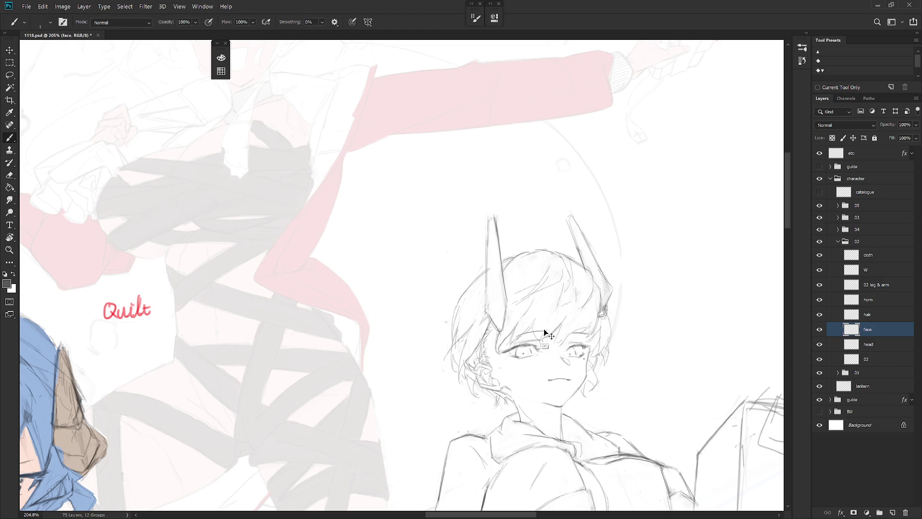
pyautogui.moveTo(519, 335); pyautogui.dragTo(593, 332)
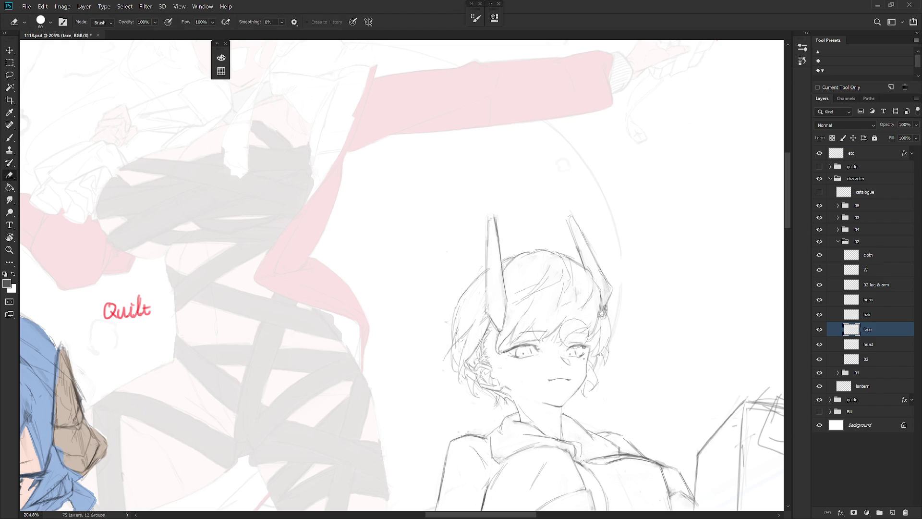
pyautogui.hotkey('ctrl', 'z')
pyautogui.moveTo(572, 336); pyautogui.dragTo(591, 333)
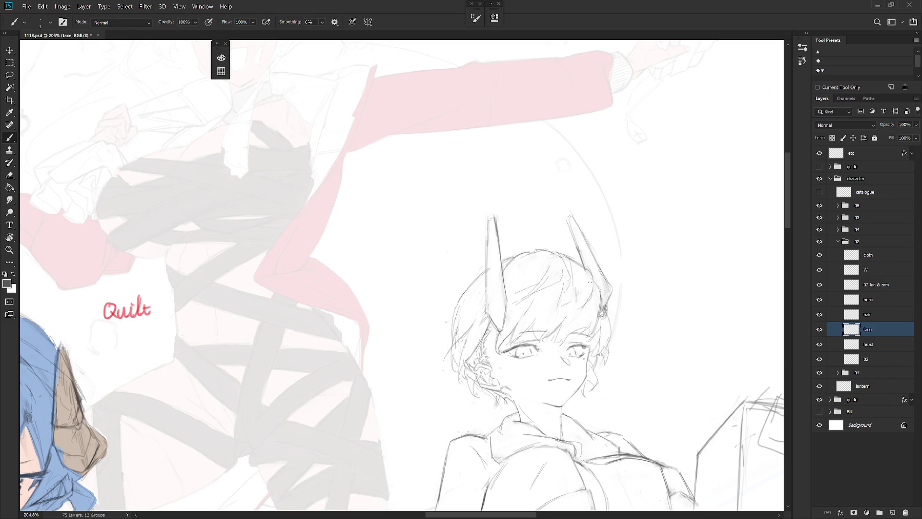
pyautogui.scroll(-4, 613, 343)
pyautogui.scroll(-1, 539, 370)
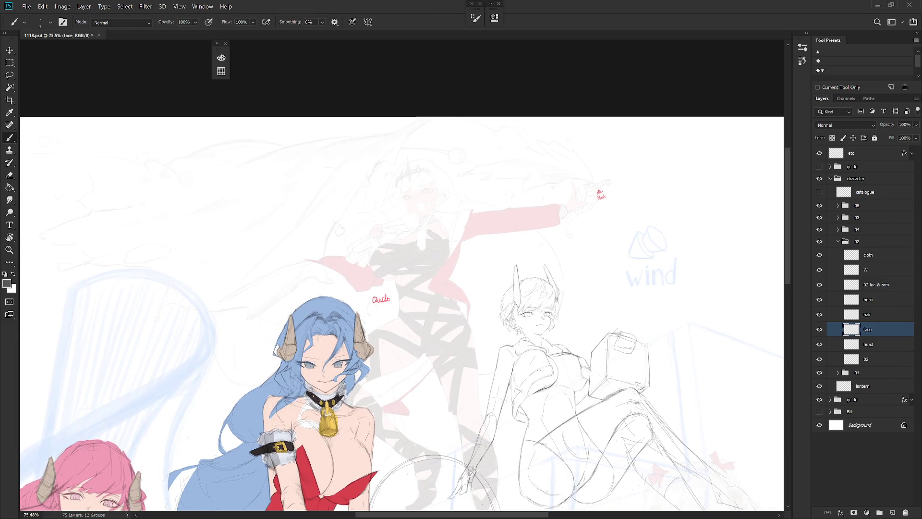
pyautogui.scroll(2, 543, 319)
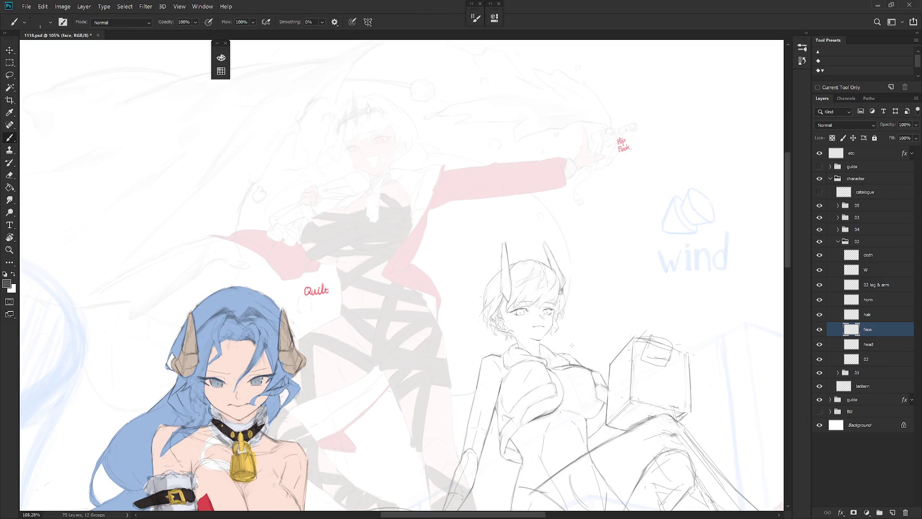
pyautogui.scroll(-3, 594, 340)
# - Flip the view to check proportions and add a new Layer 14 above the face layer
pyautogui.press('h')
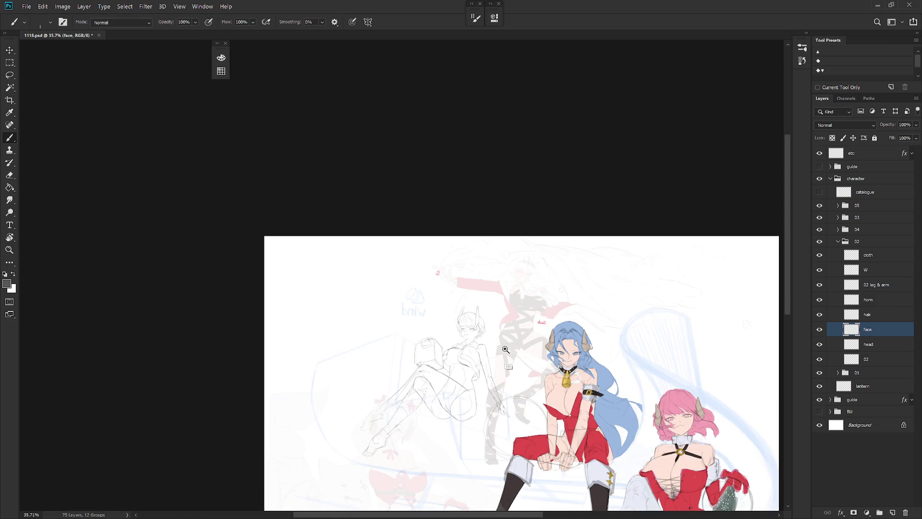
pyautogui.scroll(4, 509, 360)
pyautogui.hotkey('ctrl', 'shift', 'n')
pyautogui.press('Return')
# - Clear the faint marks near the chin and flip the canvas view back to normal
pyautogui.moveTo(617, 419)
pyautogui.mouseDown()
pyautogui.moveTo(510, 318)
pyautogui.moveTo(504, 331)
pyautogui.mouseUp()
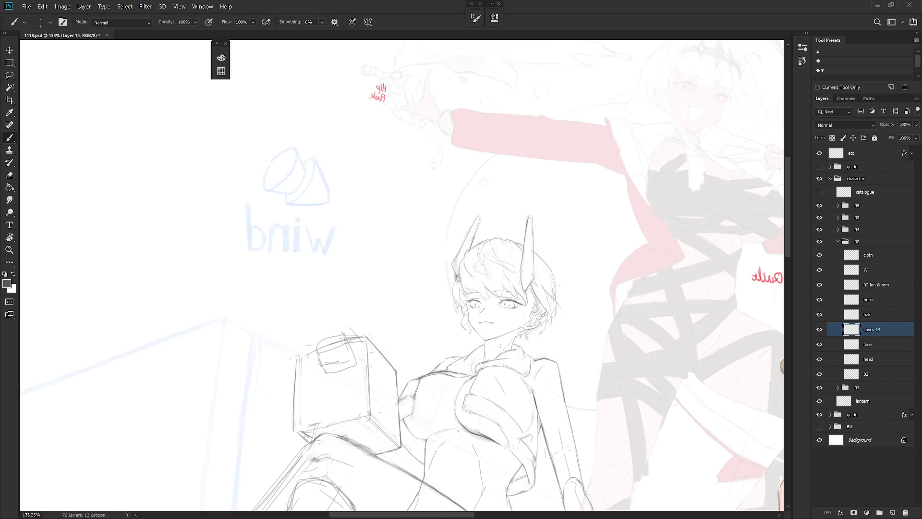
pyautogui.hotkey('ctrl', 'z')
pyautogui.scroll(-5, 465, 348)
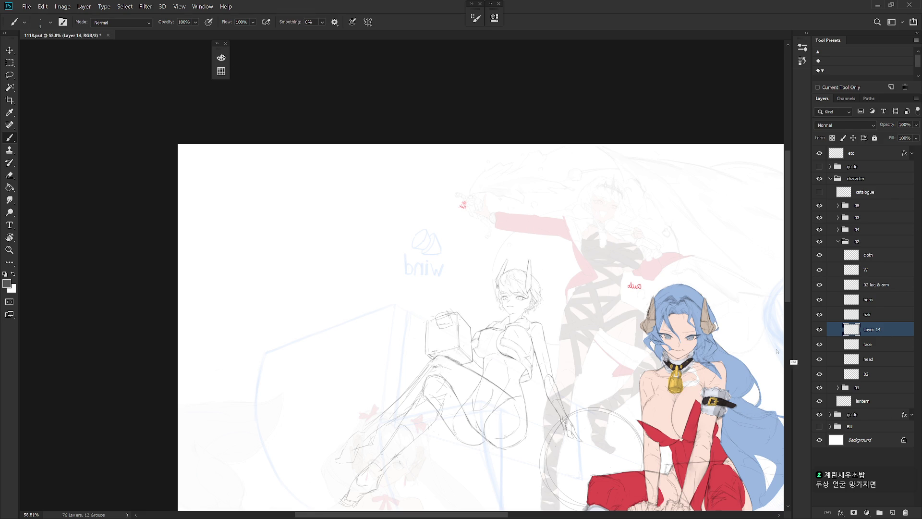
pyautogui.scroll(-3, 589, 399)
pyautogui.scroll(-1, 589, 399)
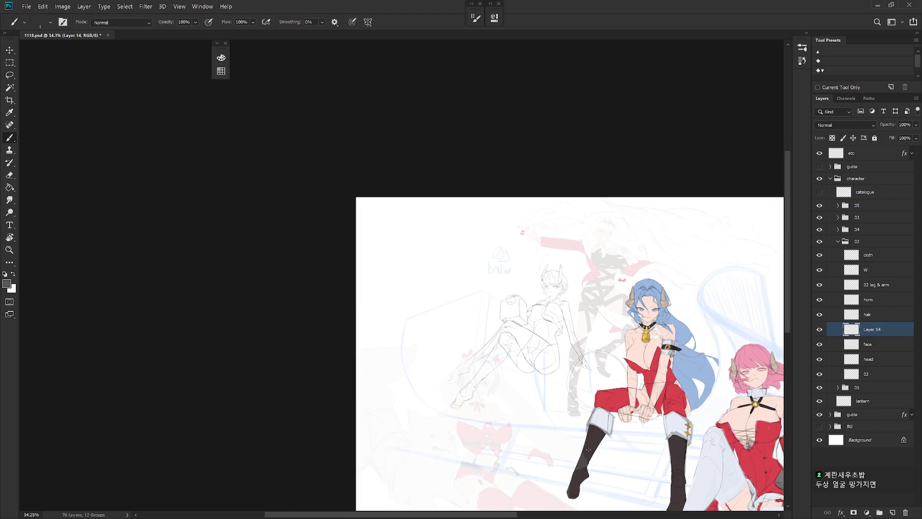
pyautogui.press('h')
pyautogui.scroll(2, 553, 384)
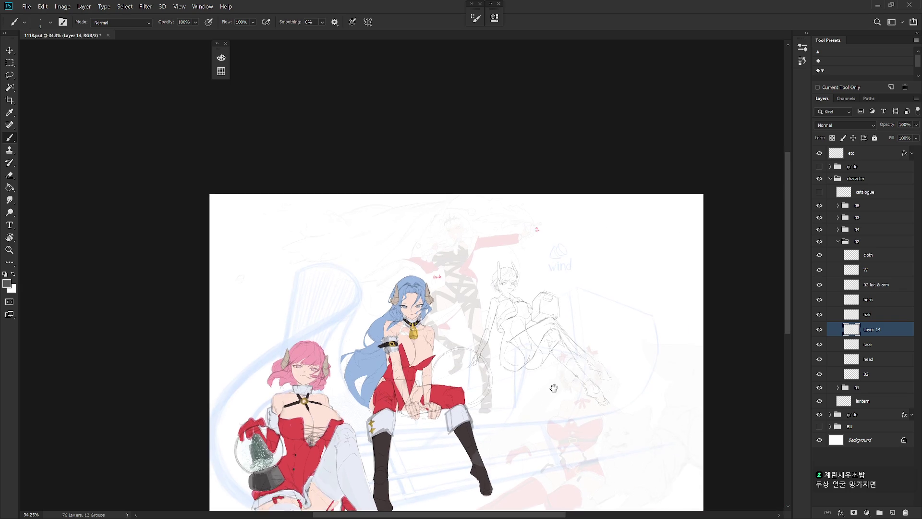
pyautogui.scroll(2, 552, 384)
pyautogui.scroll(-2, 613, 381)
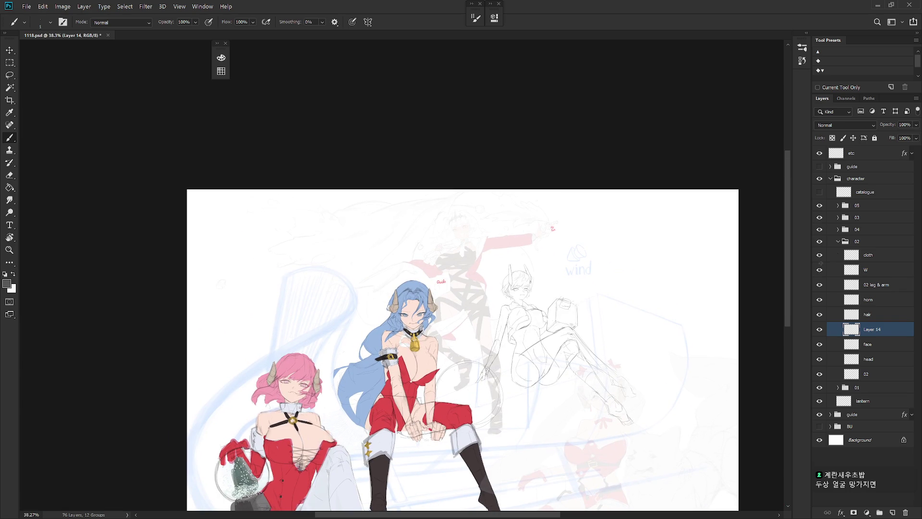
# - Scale the whole 02 group (the sketched girl) up to about 103% from a lower anchor point
pyautogui.click(857, 242)
pyautogui.hotkey('ctrl', 't')
pyautogui.moveTo(528, 358); pyautogui.dragTo(485, 380)
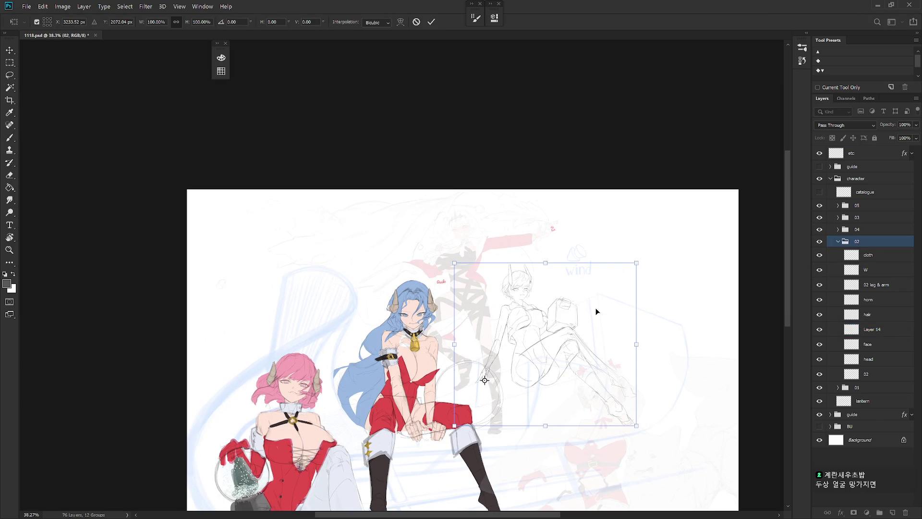
pyautogui.moveTo(637, 263); pyautogui.dragTo(649, 257)
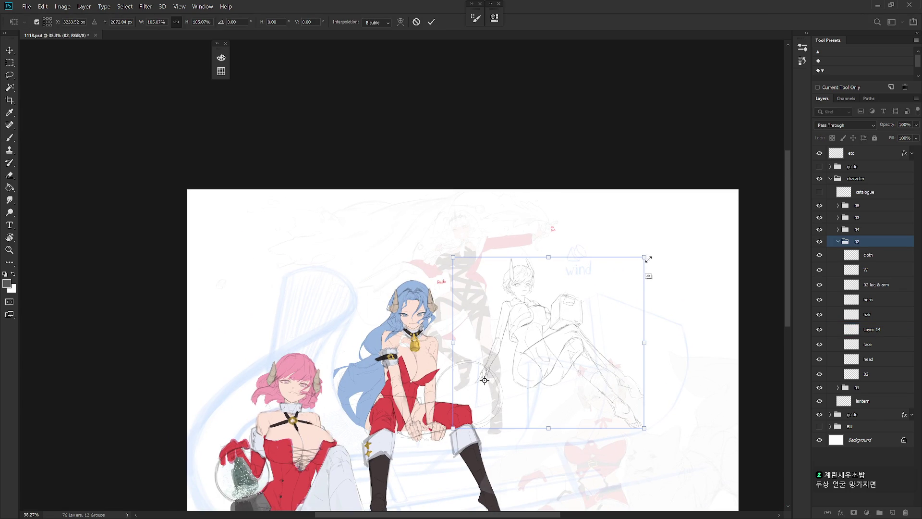
pyautogui.press('b')
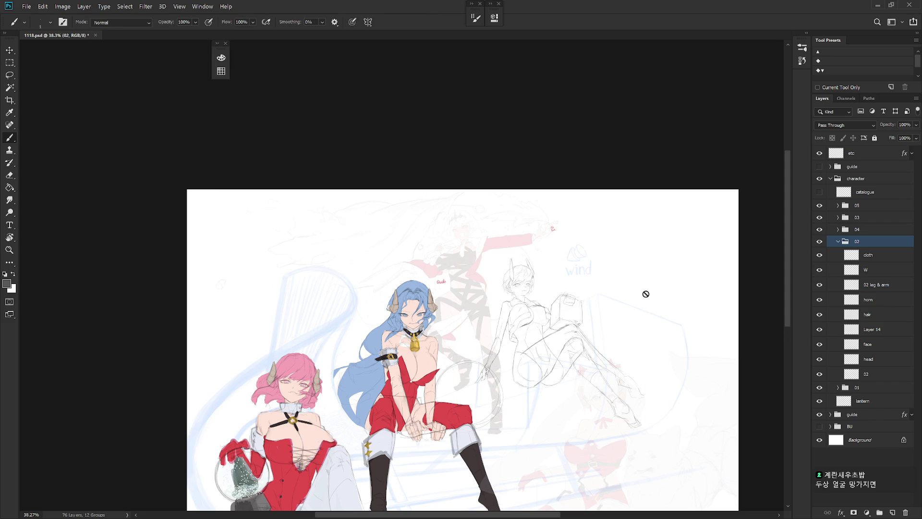
# - Zoom in on the upper figures, then select and hide Layer 14 to check its contents
pyautogui.keyDown('ctrl'); pyautogui.click(550, 299); pyautogui.keyUp('ctrl')
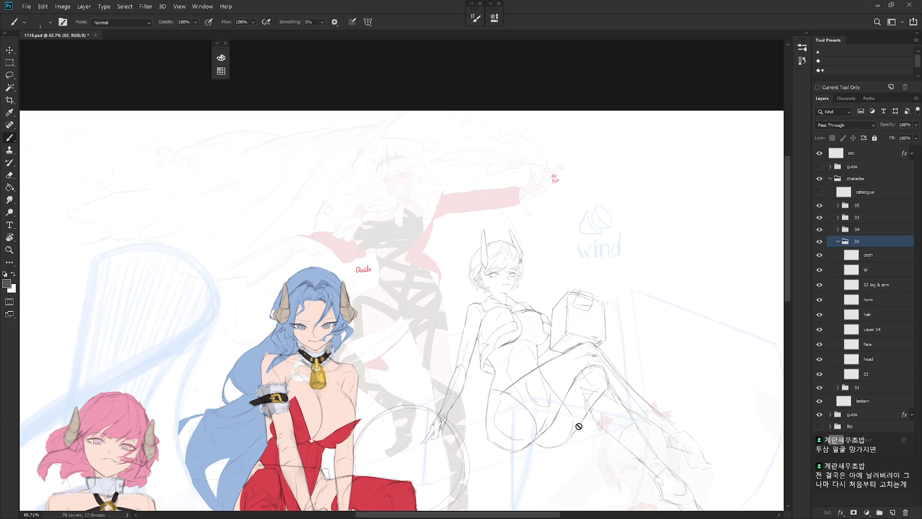
pyautogui.scroll(1, 503, 277)
pyautogui.scroll(1, 500, 373)
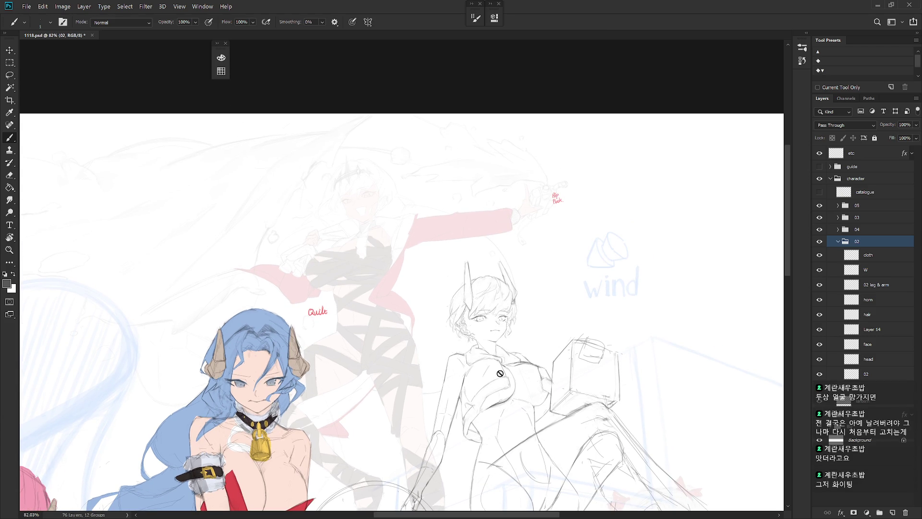
pyautogui.click(878, 330)
pyautogui.click(819, 330)
# - Show Layer 14 again, confirm it is empty, and delete it
pyautogui.click(820, 330)
pyautogui.hotkey('ctrl', 't')
pyautogui.press('Return')
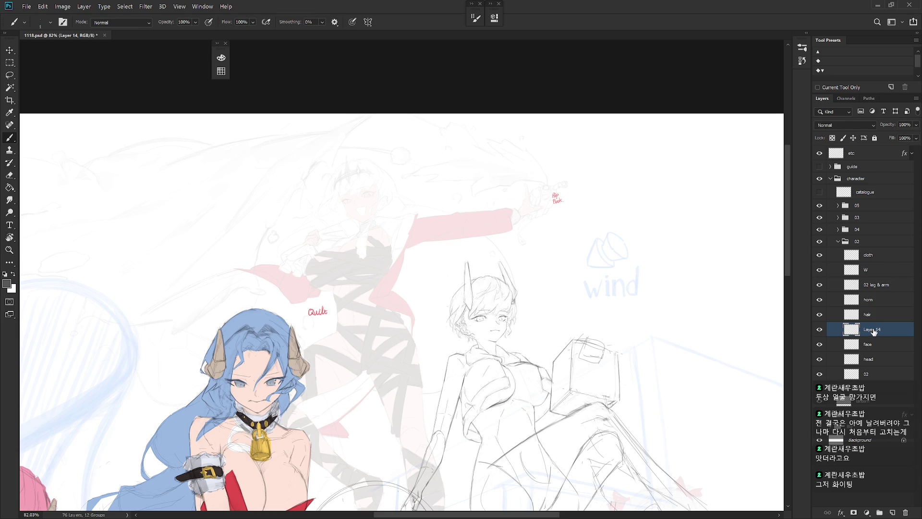
pyautogui.press('Delete')
# - Lasso the girl's eye on the face layer and rotate it about 7.7°, then deselect
pyautogui.scroll(5, 488, 315)
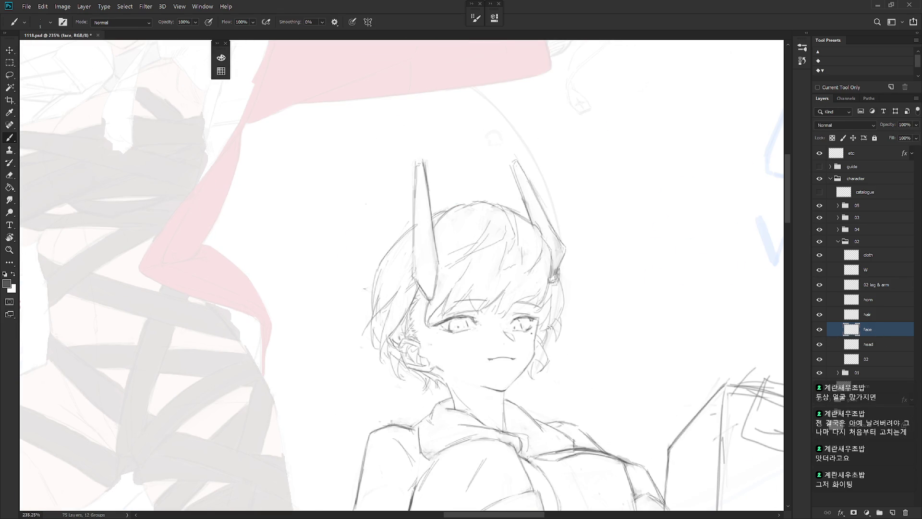
pyautogui.press('l')
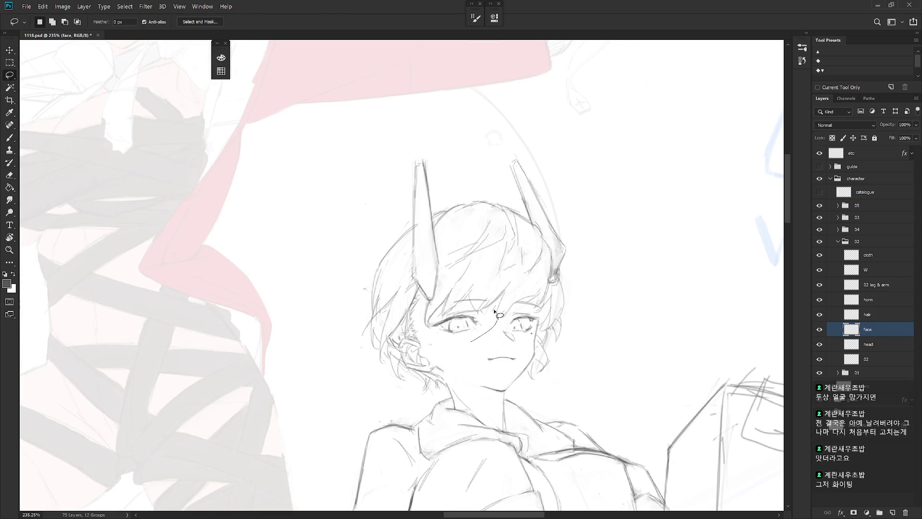
pyautogui.hotkey('ctrl', 't')
pyautogui.moveTo(479, 342)
pyautogui.mouseDown()
pyautogui.moveTo(502, 339)
pyautogui.moveTo(496, 312)
pyautogui.mouseUp()
pyautogui.press('Return')
pyautogui.hotkey('ctrl', 'd')
pyautogui.press('b')
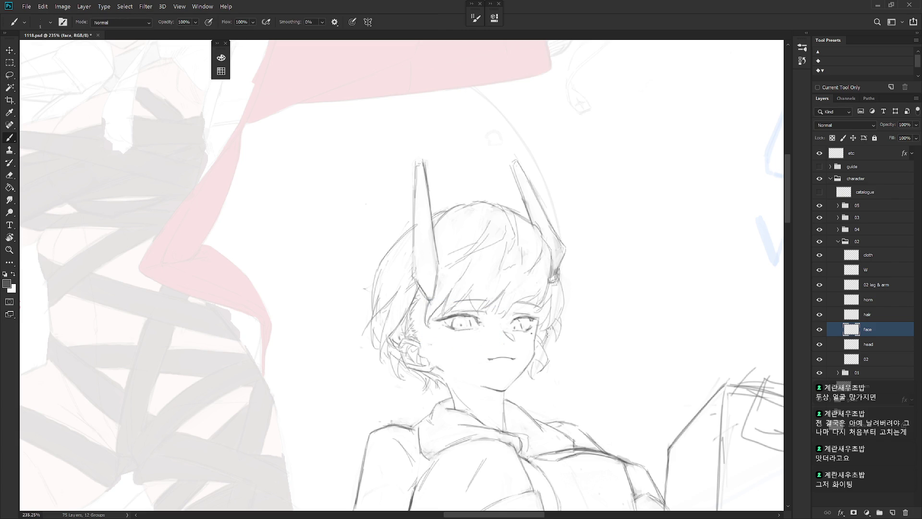
# - Fit the canvas in view, tilt the view clockwise, and select the head layer
pyautogui.hotkey('ctrl', '0')
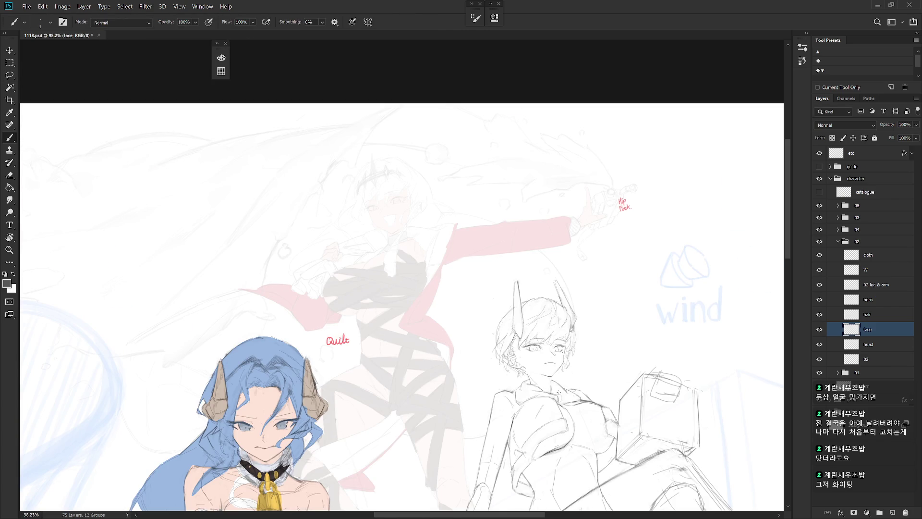
pyautogui.scroll(3, 553, 393)
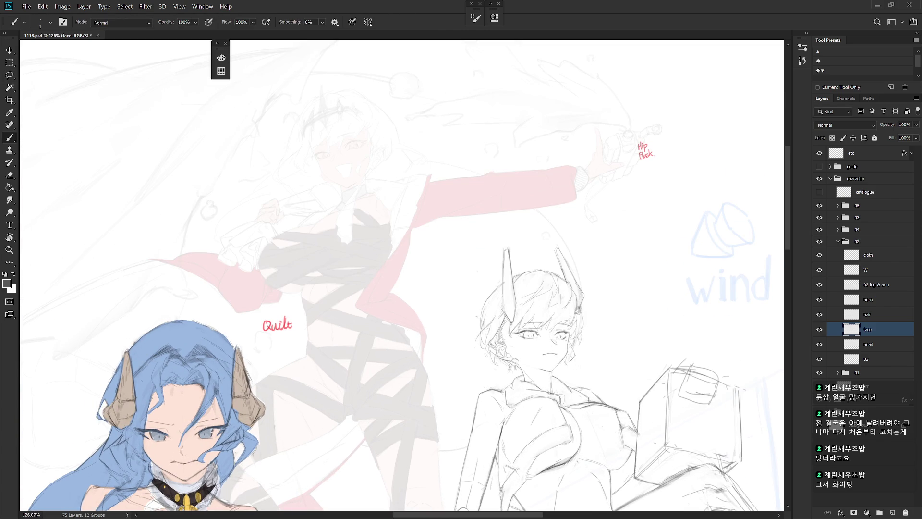
pyautogui.scroll(3, 561, 394)
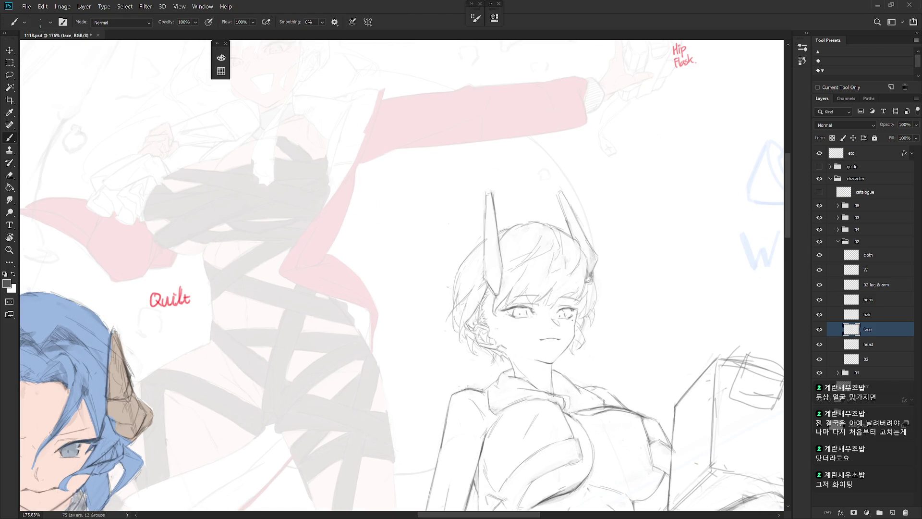
pyautogui.moveTo(554, 395); pyautogui.dragTo(509, 432)
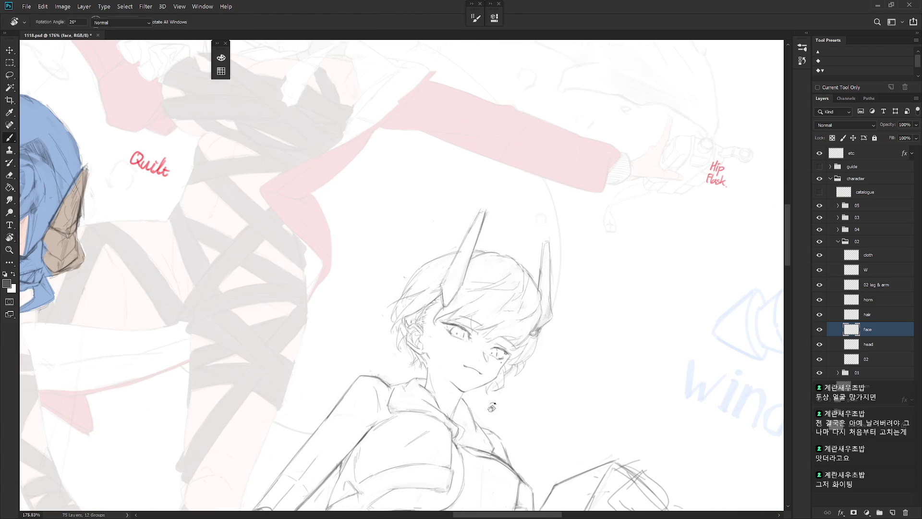
pyautogui.click(885, 345)
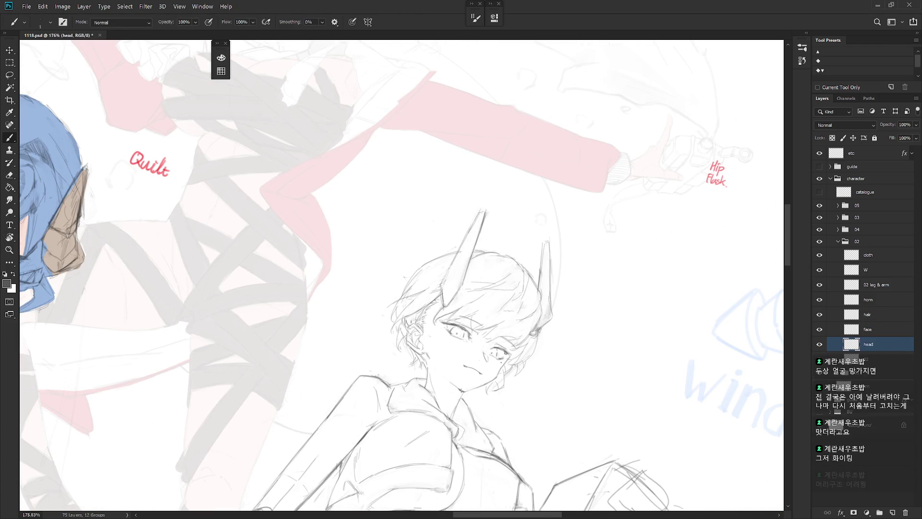
# - Rotate the canvas view for drawing and reset it upright, briefly switching between eraser and brush
pyautogui.moveTo(465, 369)
pyautogui.mouseDown()
pyautogui.moveTo(521, 459)
pyautogui.moveTo(404, 405)
pyautogui.mouseUp()
pyautogui.press('r')
pyautogui.press('e')
pyautogui.press('b')
pyautogui.press('Escape')
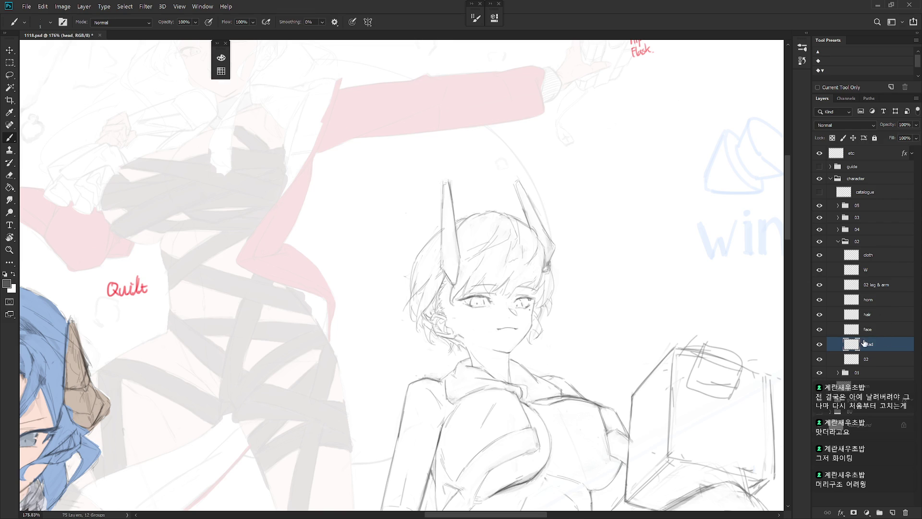
# - With the hair layer hidden, lasso the ear on the head layer, rotate it, then show the hair again
pyautogui.click(819, 315)
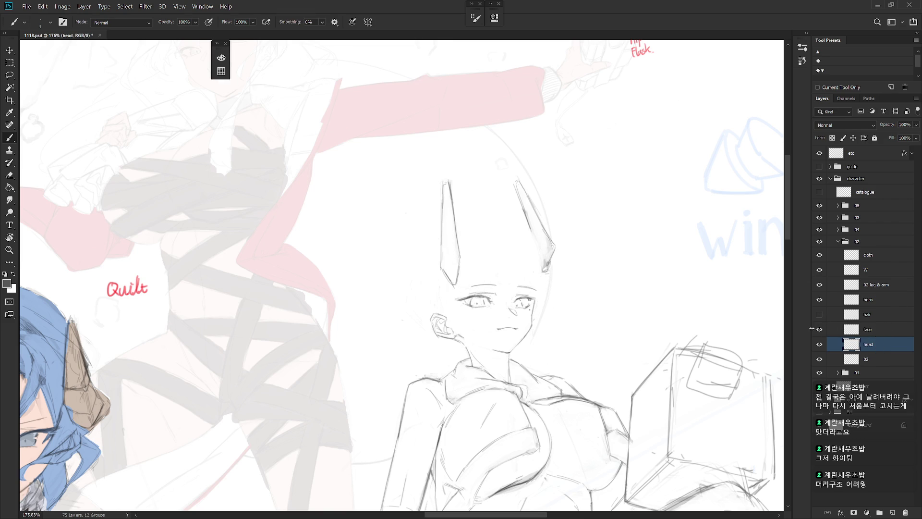
pyautogui.press('l')
pyautogui.scroll(1, 461, 346)
pyautogui.scroll(1, 462, 346)
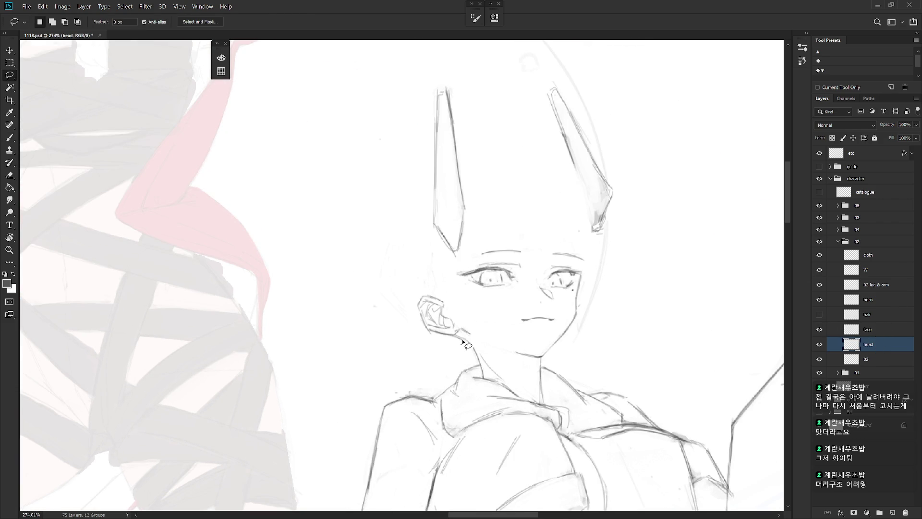
pyautogui.moveTo(460, 344)
pyautogui.mouseDown()
pyautogui.moveTo(467, 333)
pyautogui.moveTo(499, 338)
pyautogui.mouseUp()
pyautogui.hotkey('ctrl', 't')
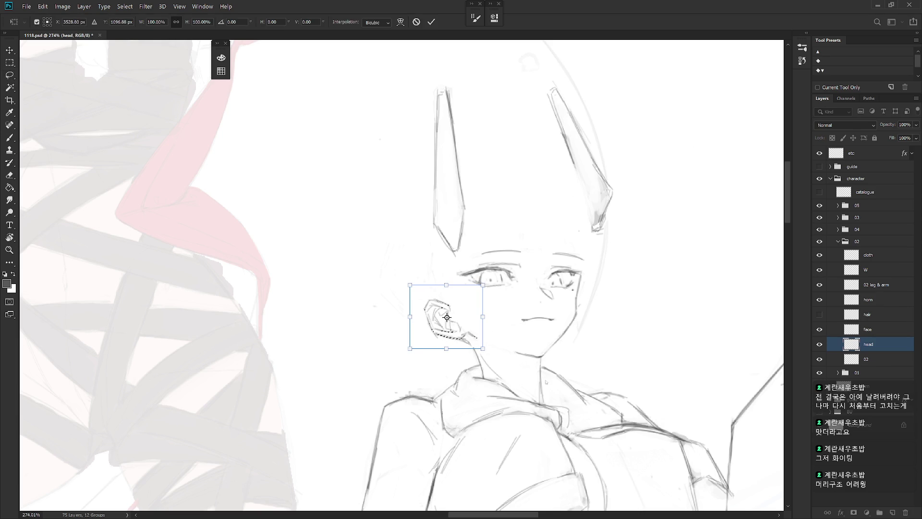
pyautogui.press('Return')
pyautogui.hotkey('ctrl', 'd')
pyautogui.press('b')
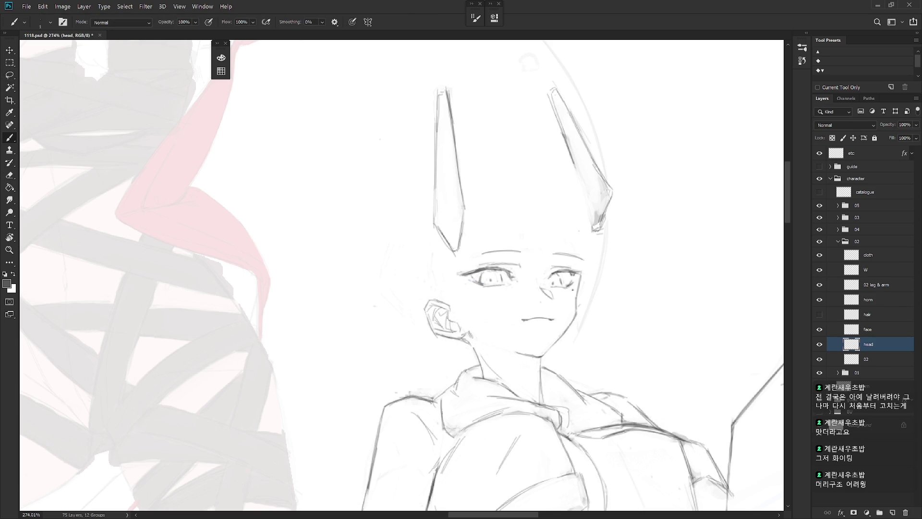
pyautogui.click(820, 315)
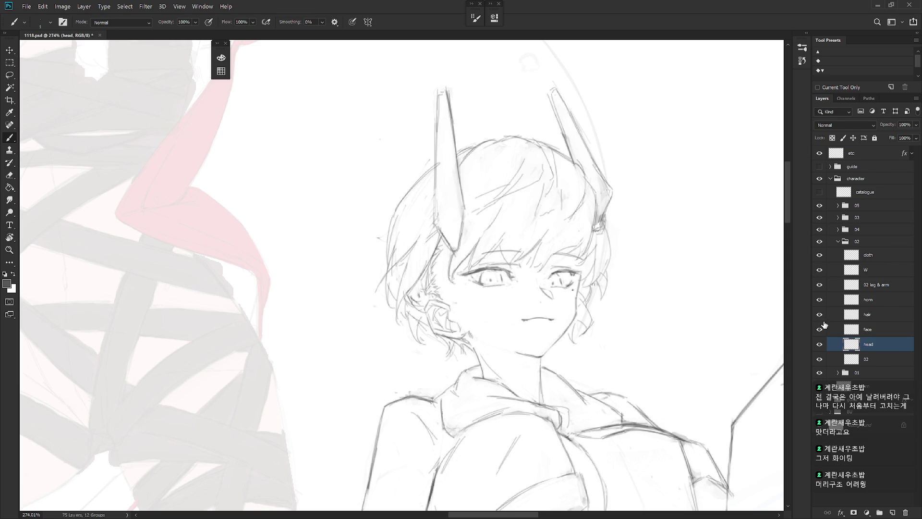
pyautogui.scroll(-5, 607, 354)
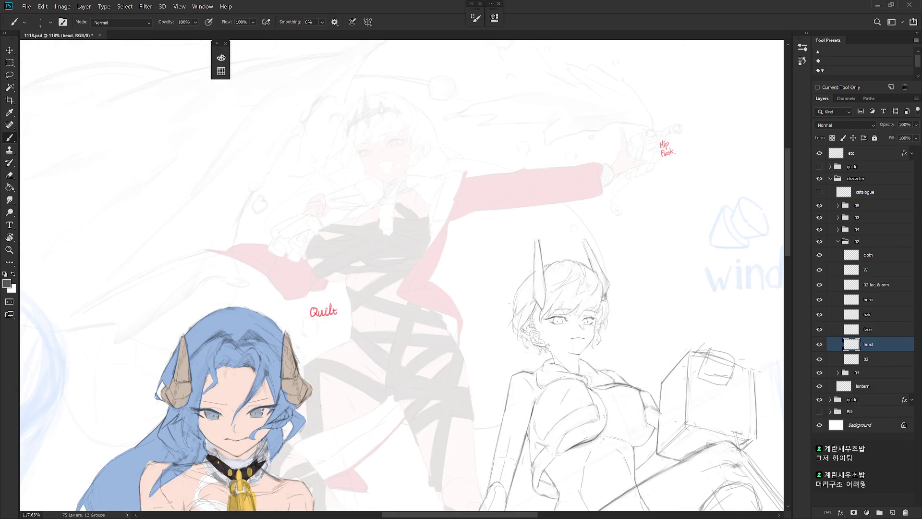
# - Lasso the left-side hair on the hair layer, move it down 5 px and rotate it -3.5°
pyautogui.click(870, 315)
pyautogui.scroll(3, 547, 320)
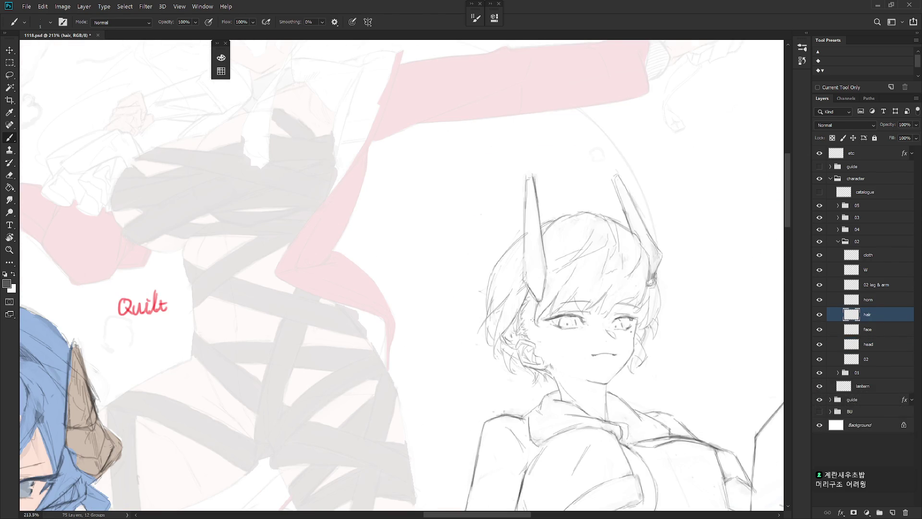
pyautogui.press('l')
pyautogui.moveTo(532, 340)
pyautogui.mouseDown()
pyautogui.moveTo(507, 233)
pyautogui.moveTo(532, 342)
pyautogui.mouseUp()
pyautogui.hotkey('ctrl', 't')
pyautogui.moveTo(494, 316); pyautogui.dragTo(526, 236)
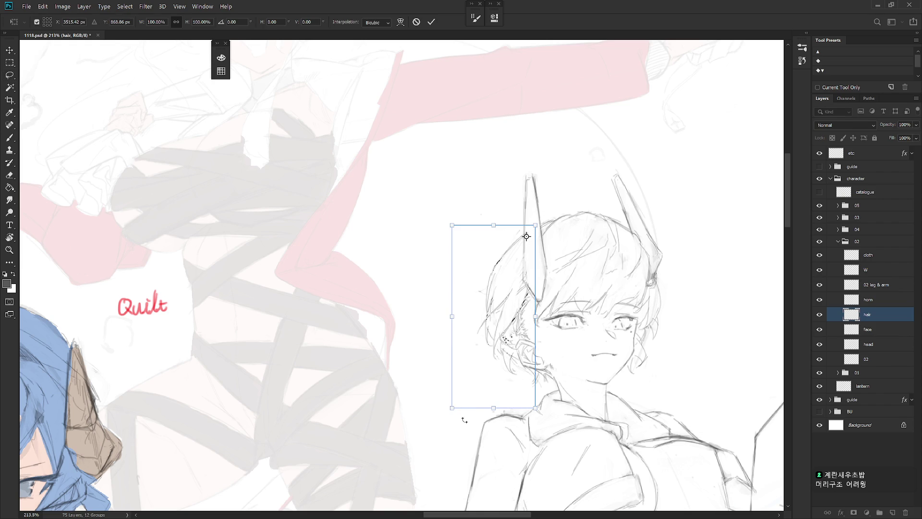
pyautogui.moveTo(529, 339); pyautogui.dragTo(531, 341)
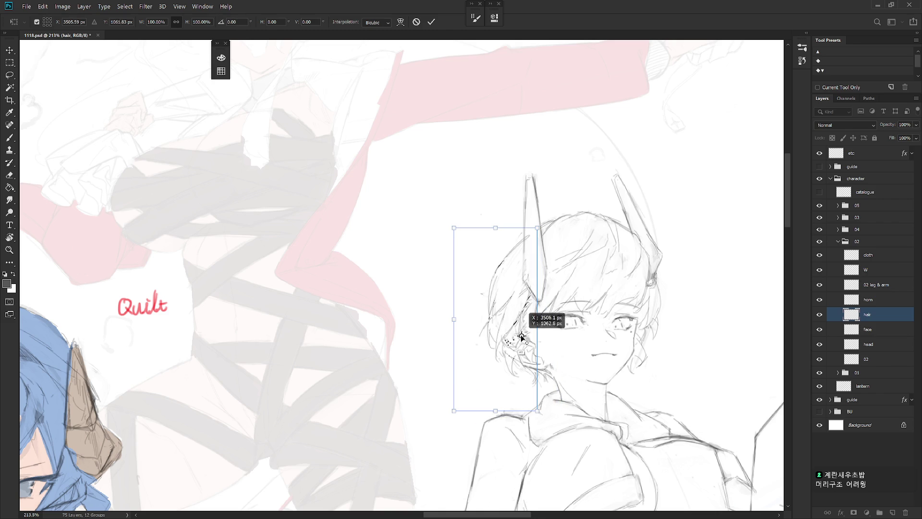
pyautogui.moveTo(549, 219); pyautogui.dragTo(541, 220)
pyautogui.press('Return')
pyautogui.press('l')
# - Scroll and pan the view to recentre on the girl's head, returning to the brush
pyautogui.scroll(-3, 654, 395)
pyautogui.scroll(-5, 653, 395)
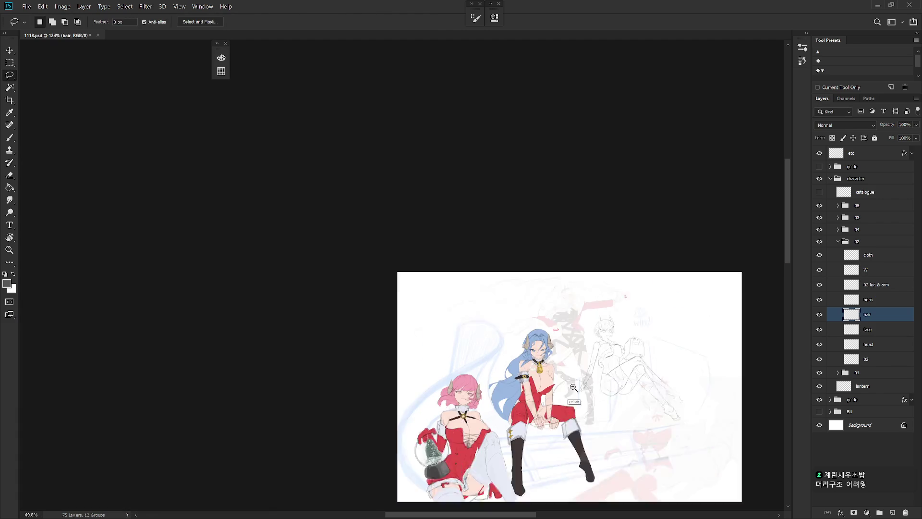
pyautogui.scroll(-2, 556, 463)
pyautogui.scroll(6, 618, 351)
pyautogui.press('b')
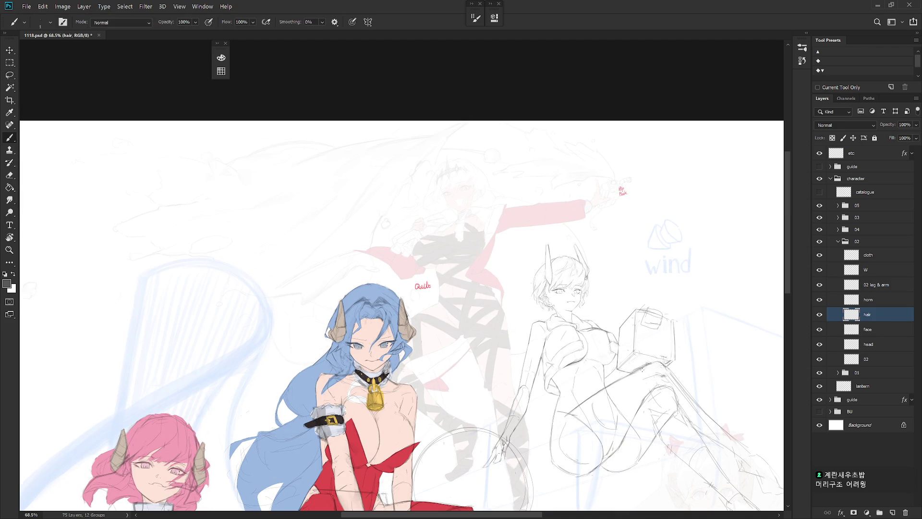
pyautogui.hscroll(5, 641, 373)
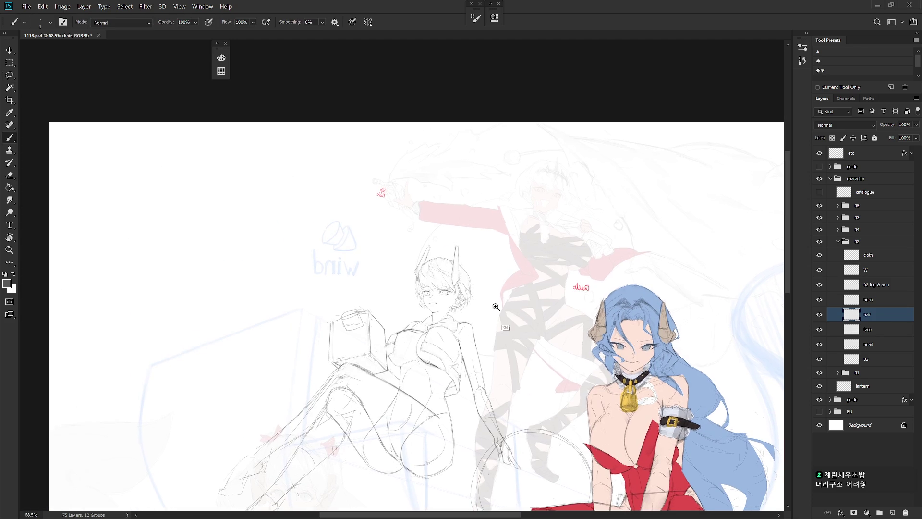
pyautogui.scroll(6, 490, 290)
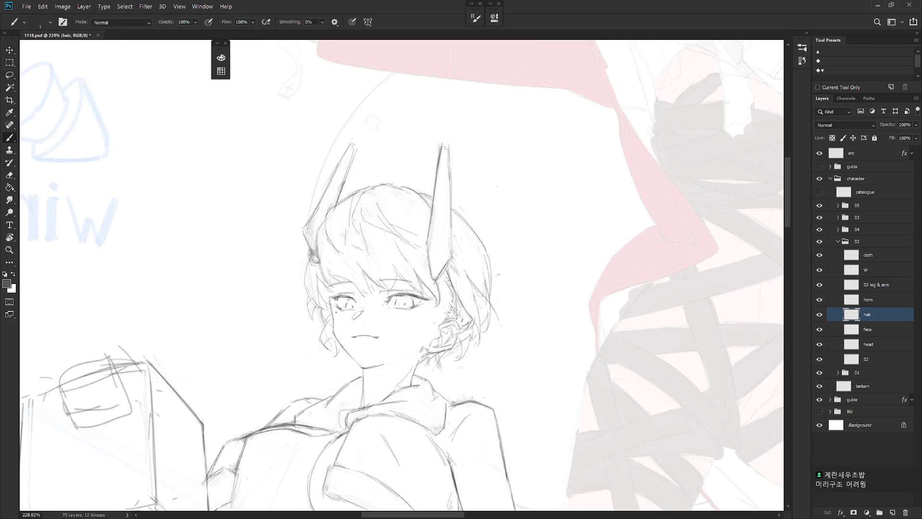
pyautogui.moveTo(464, 361); pyautogui.dragTo(517, 386)
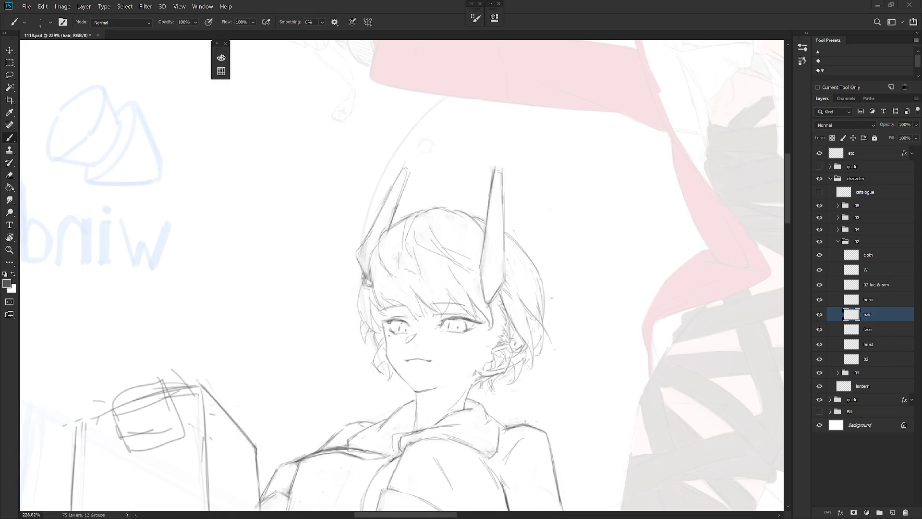
# - Open the History panel and compare earlier states, such as New Layer, against the latest one
pyautogui.click(805, 35)
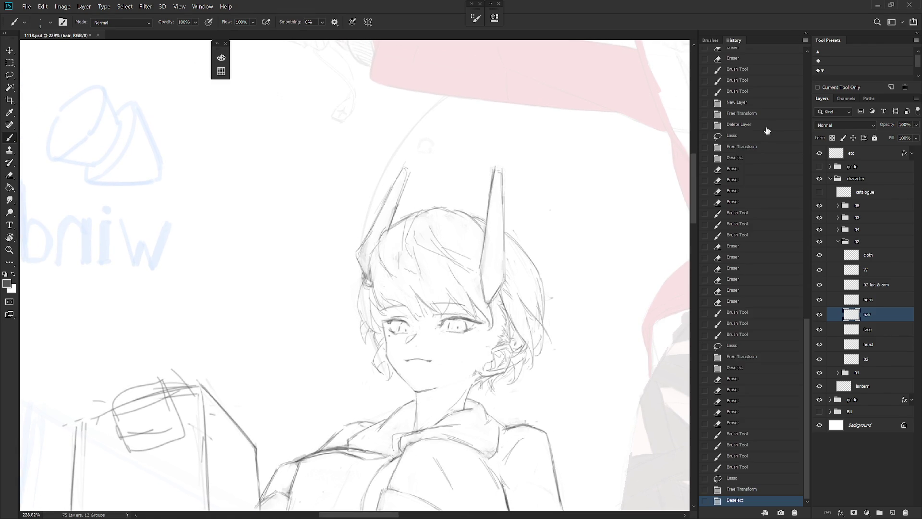
pyautogui.click(749, 107)
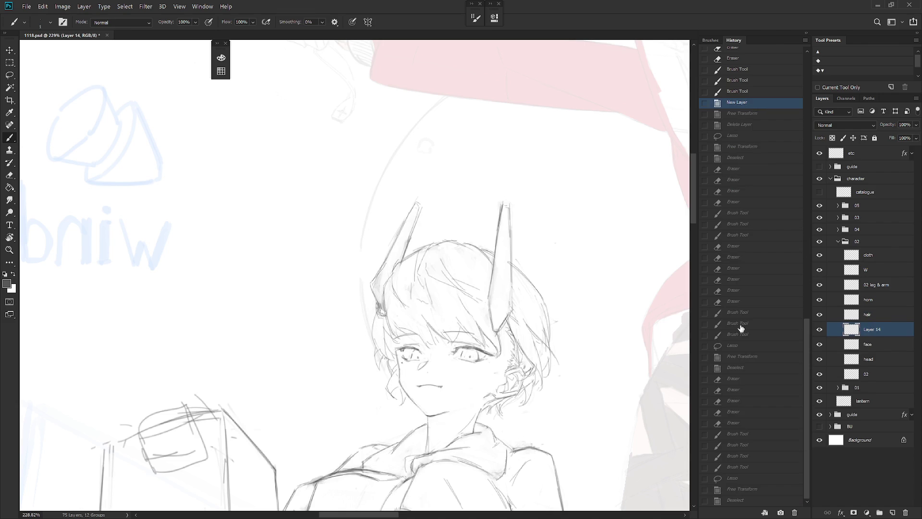
pyautogui.click(757, 158)
pyautogui.click(735, 496)
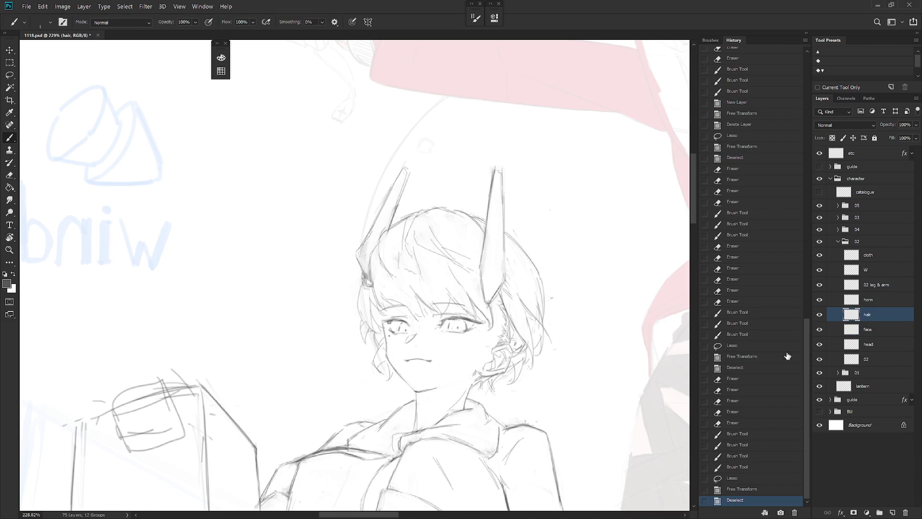
pyautogui.scroll(-2, 604, 354)
pyautogui.scroll(-2, 595, 313)
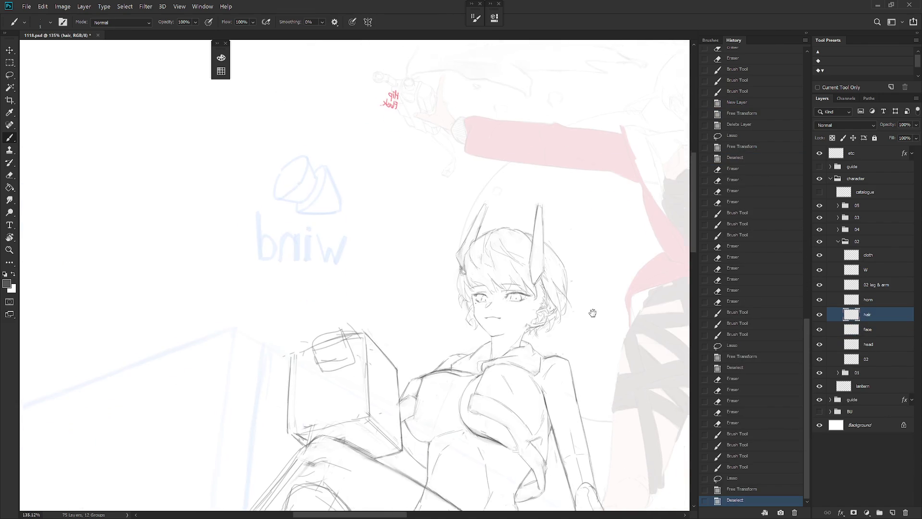
pyautogui.scroll(-1, 603, 329)
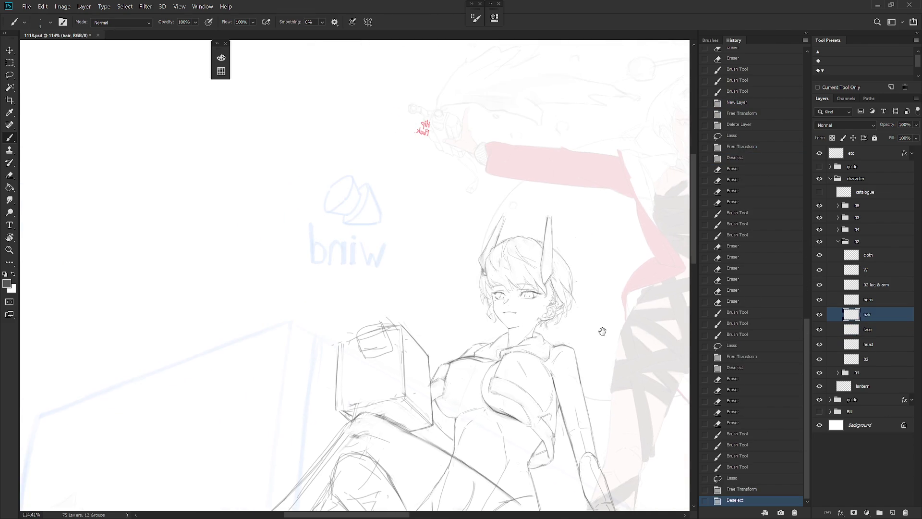
pyautogui.click(740, 159)
pyautogui.click(737, 501)
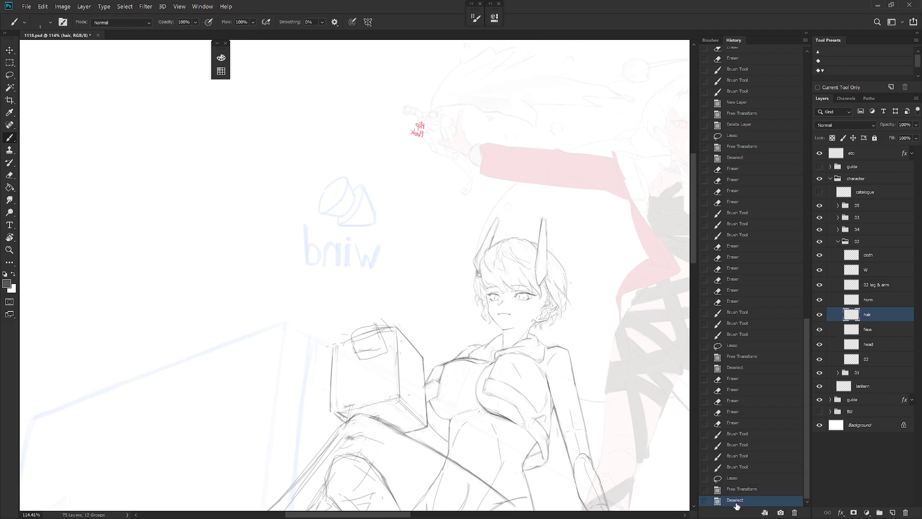
# - Jump back to an early eraser state to compare, then restore the latest Deselect state
pyautogui.moveTo(802, 396); pyautogui.dragTo(808, 115)
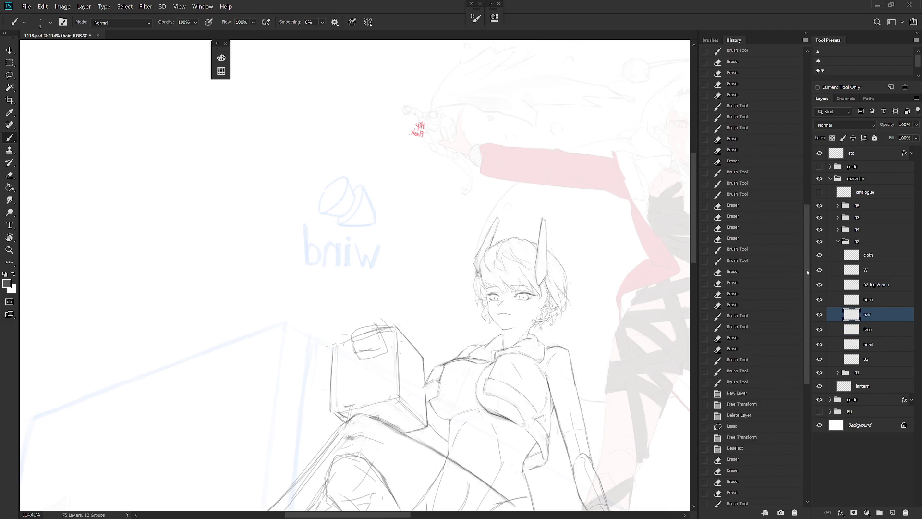
pyautogui.click(761, 80)
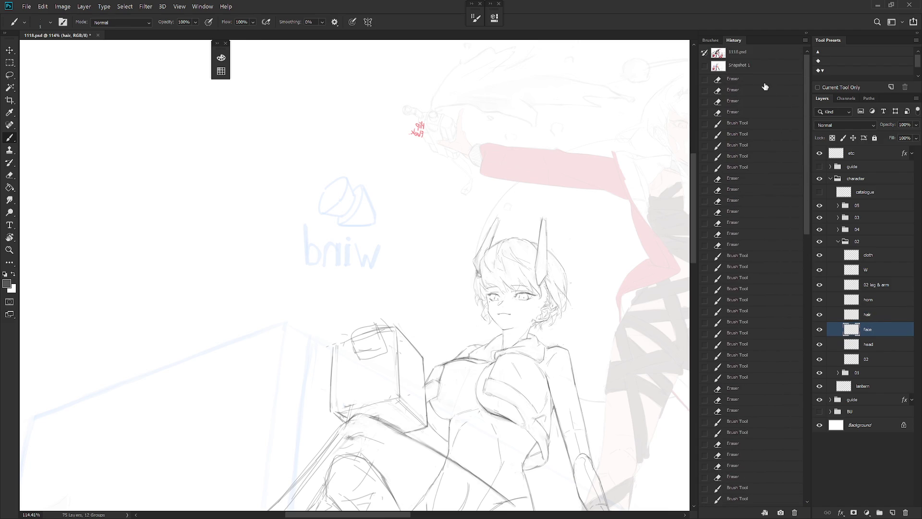
pyautogui.scroll(-15, 806, 490)
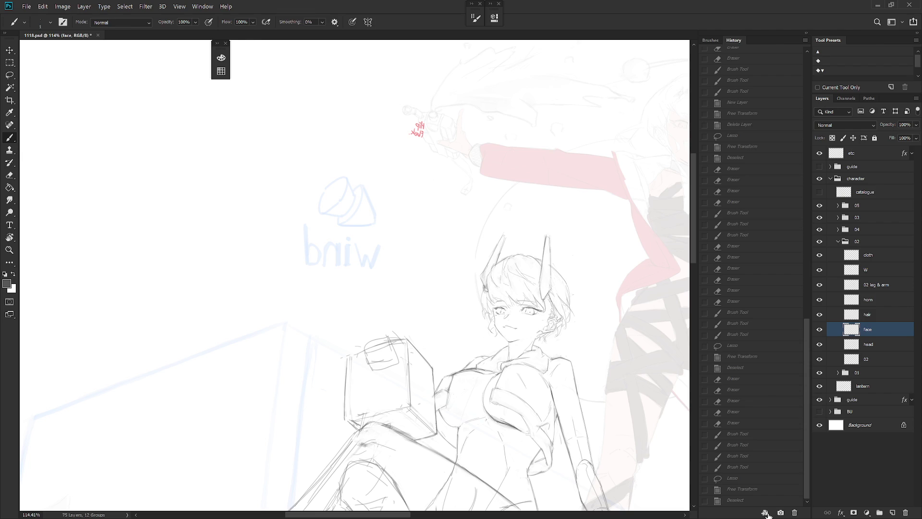
pyautogui.click(759, 502)
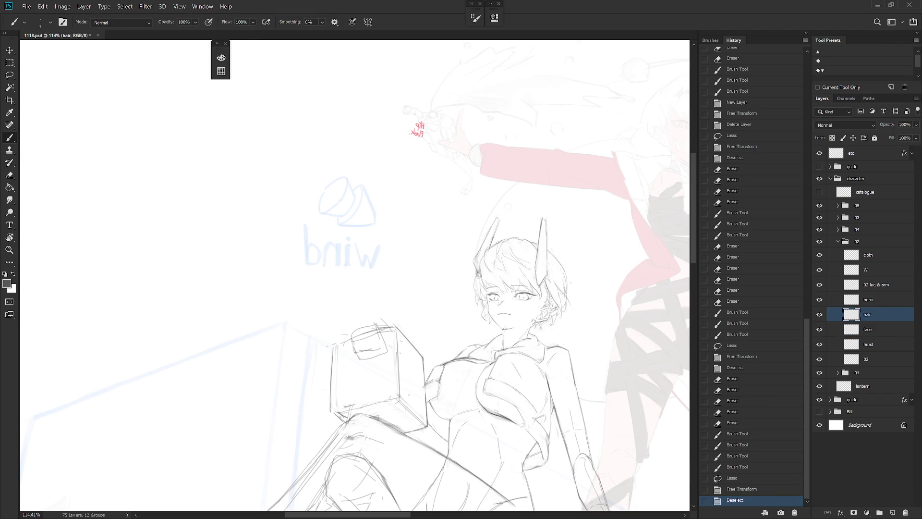
pyautogui.scroll(-1, 495, 330)
pyautogui.scroll(-1, 508, 308)
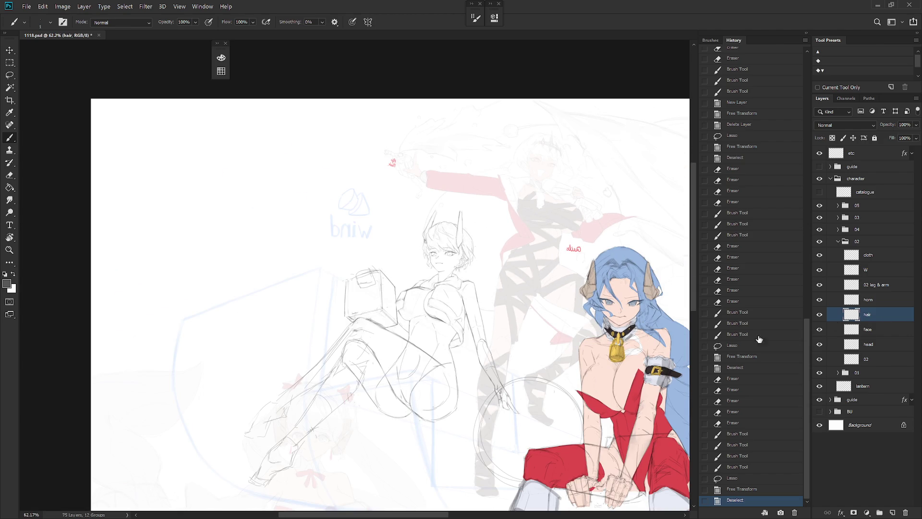
# - Flip the canvas view horizontally and centre it on the sketched girl's head
pyautogui.press('h')
pyautogui.moveTo(604, 394); pyautogui.dragTo(480, 384)
pyautogui.scroll(4, 504, 270)
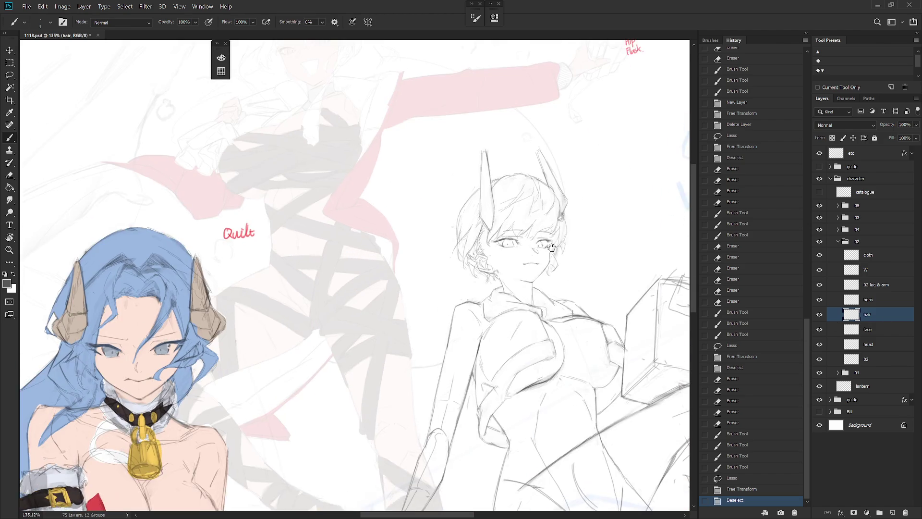
pyautogui.moveTo(553, 297); pyautogui.dragTo(540, 337)
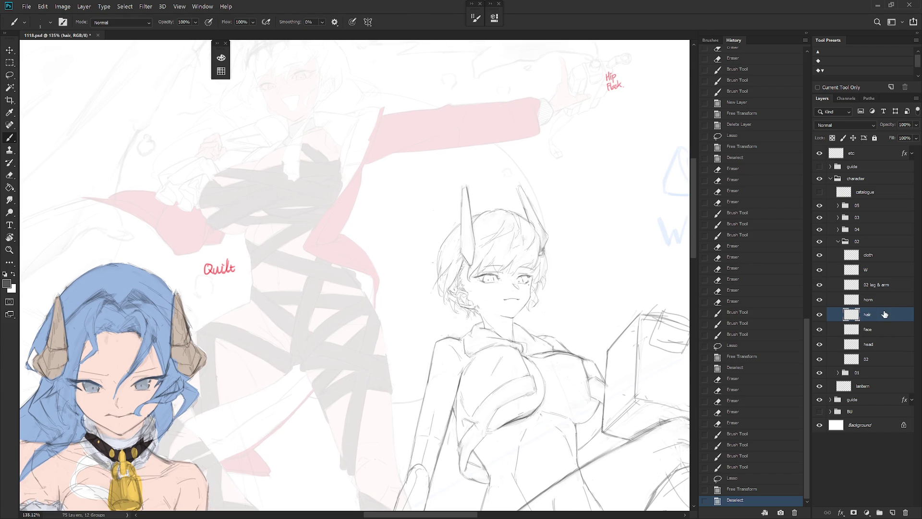
# - Try enlarging the horn, hair, face and head layers to about 103% from the chin, then undo it
pyautogui.click(882, 301)
pyautogui.keyDown('shift'); pyautogui.click(879, 345); pyautogui.keyUp('shift')
pyautogui.hotkey('ctrl', 't')
pyautogui.moveTo(490, 254); pyautogui.dragTo(479, 312)
pyautogui.moveTo(552, 183); pyautogui.dragTo(556, 177)
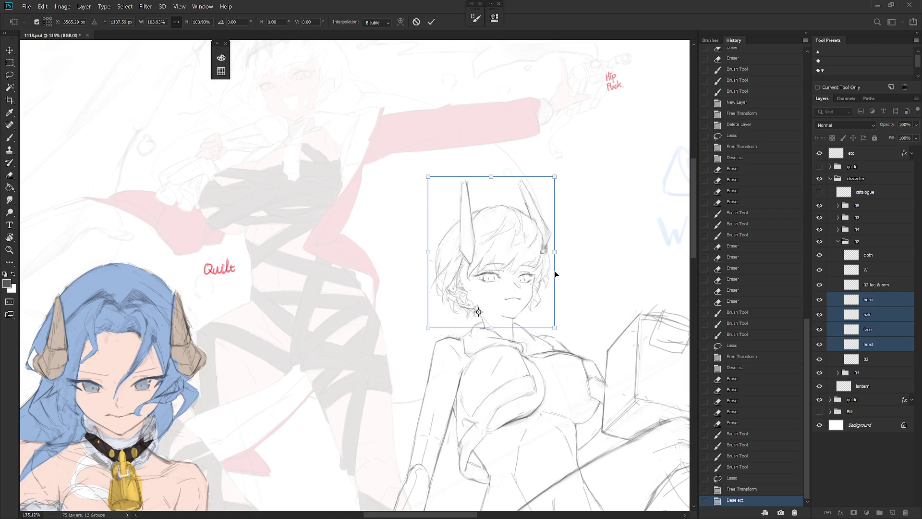
pyautogui.press('b')
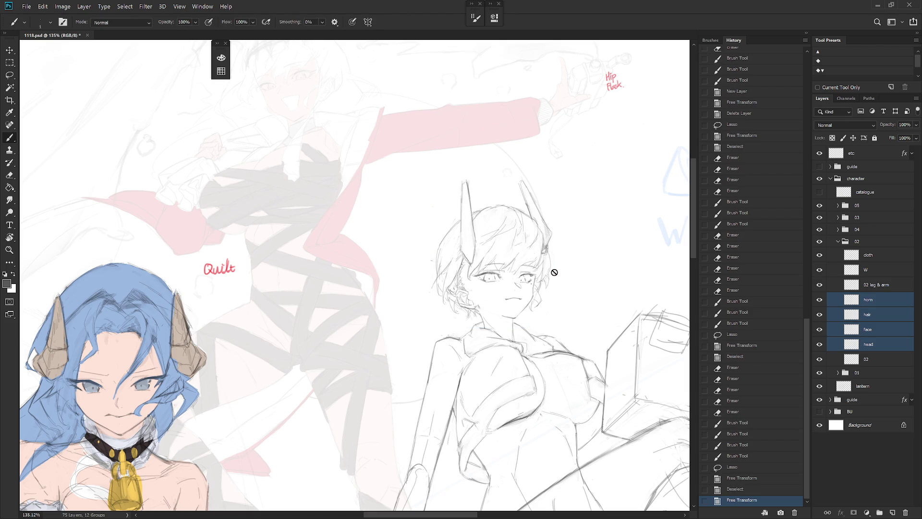
pyautogui.scroll(-3, 558, 302)
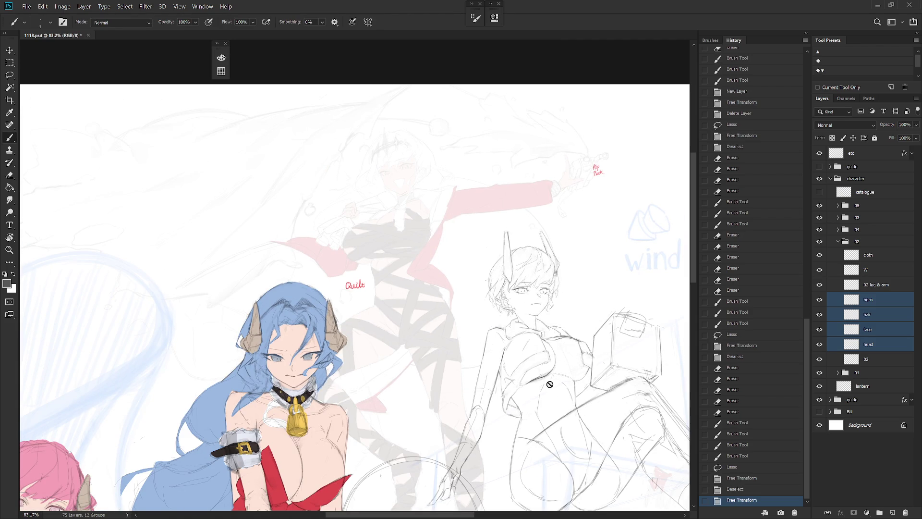
pyautogui.scroll(-3, 550, 384)
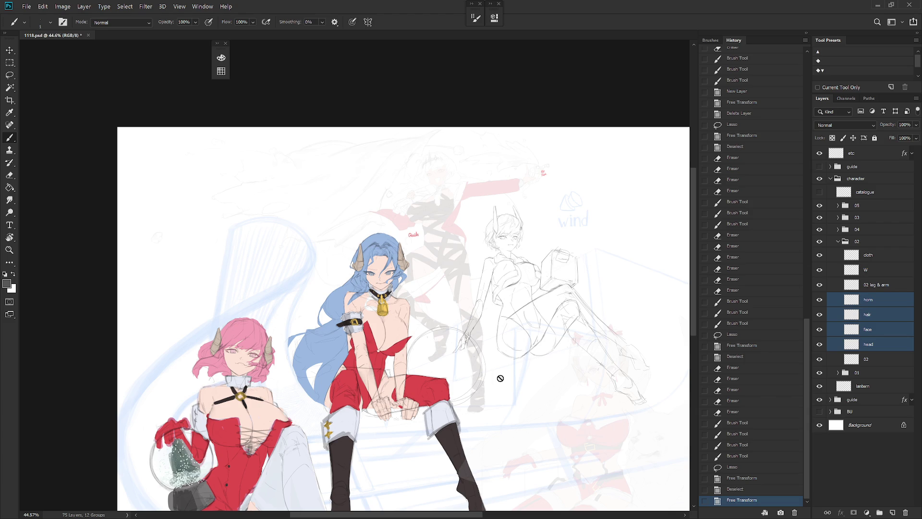
pyautogui.hotkey('ctrl', 'z')
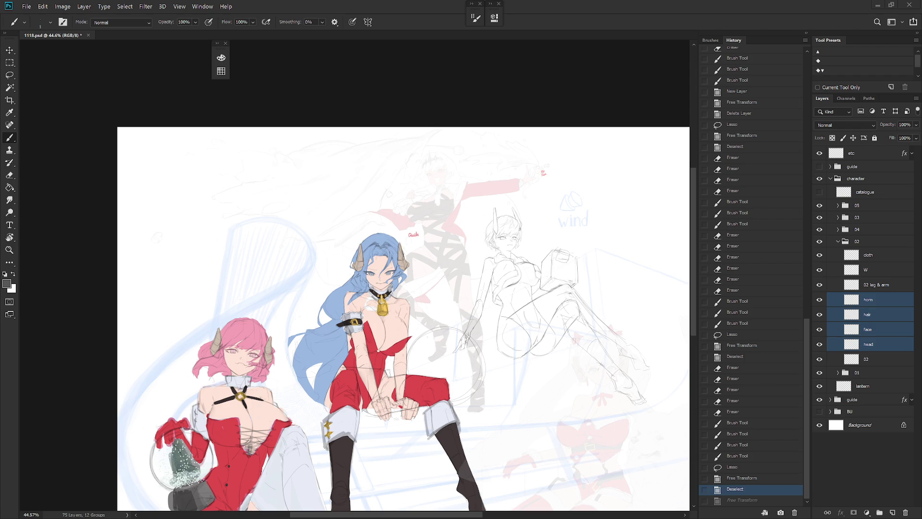
# - Collapse the side panel dock to free canvas space and select only the horn layer
pyautogui.click(710, 40)
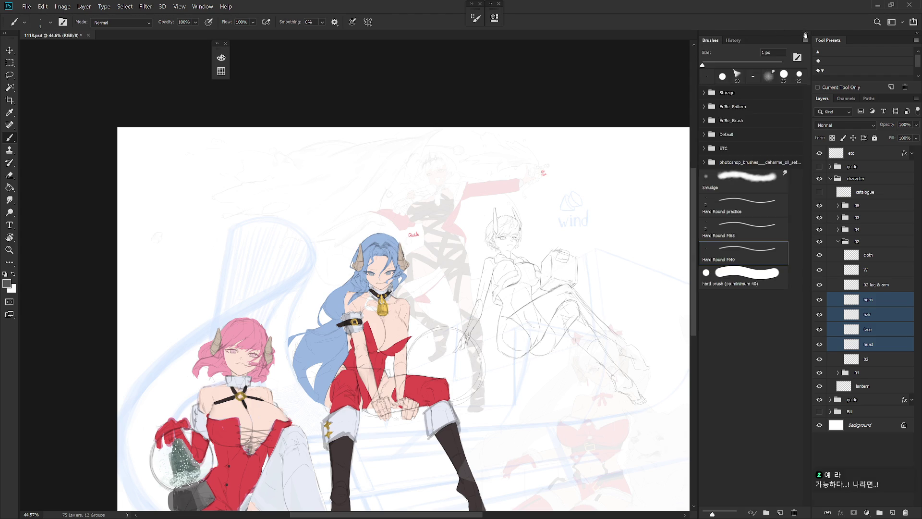
pyautogui.click(807, 33)
pyautogui.scroll(5, 503, 209)
pyautogui.scroll(3, 515, 154)
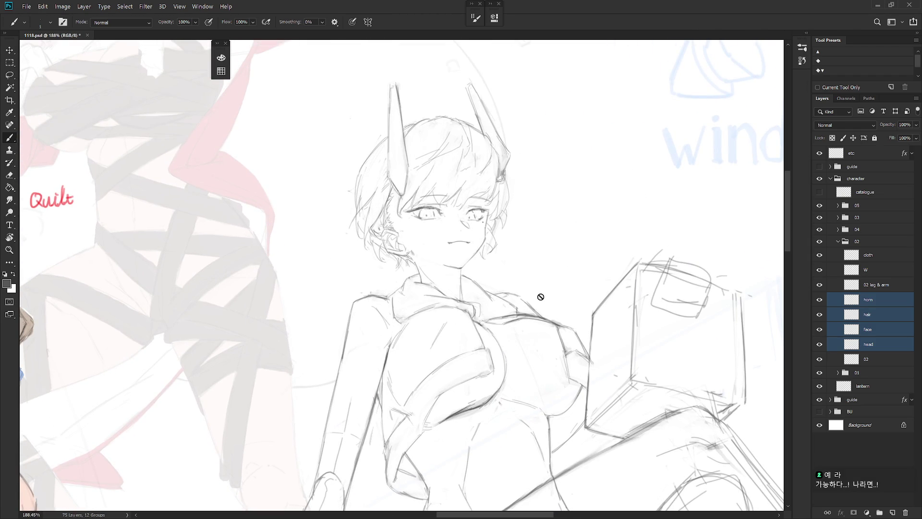
pyautogui.scroll(-2, 543, 312)
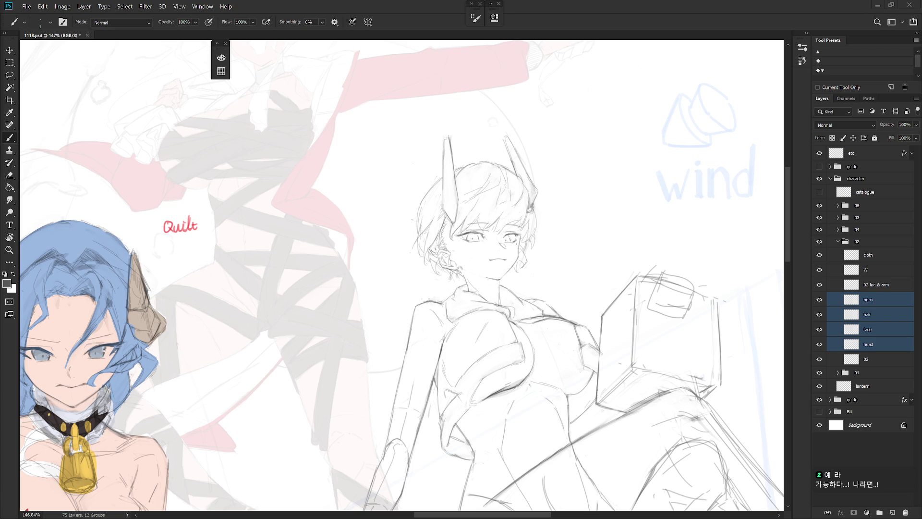
pyautogui.click(883, 303)
pyautogui.scroll(3, 543, 257)
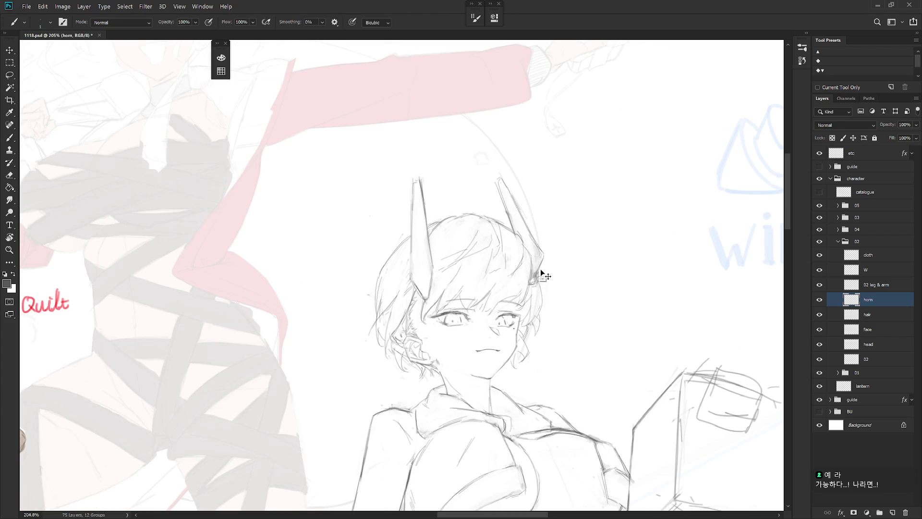
# - Rotate the whole horn layer about 3.6° and commit
pyautogui.hotkey('ctrl', 't')
pyautogui.moveTo(550, 182)
pyautogui.mouseDown()
pyautogui.moveTo(571, 178)
pyautogui.moveTo(575, 193)
pyautogui.mouseUp()
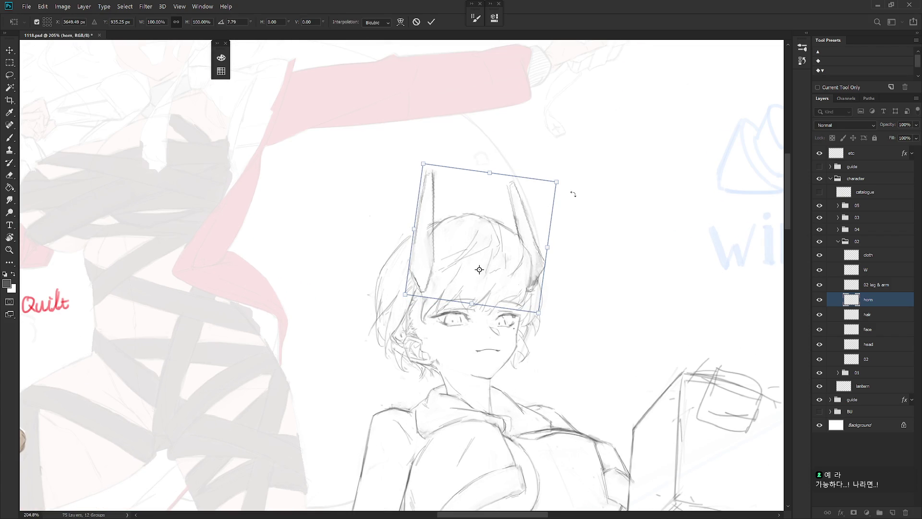
pyautogui.press('Return')
pyautogui.press('b')
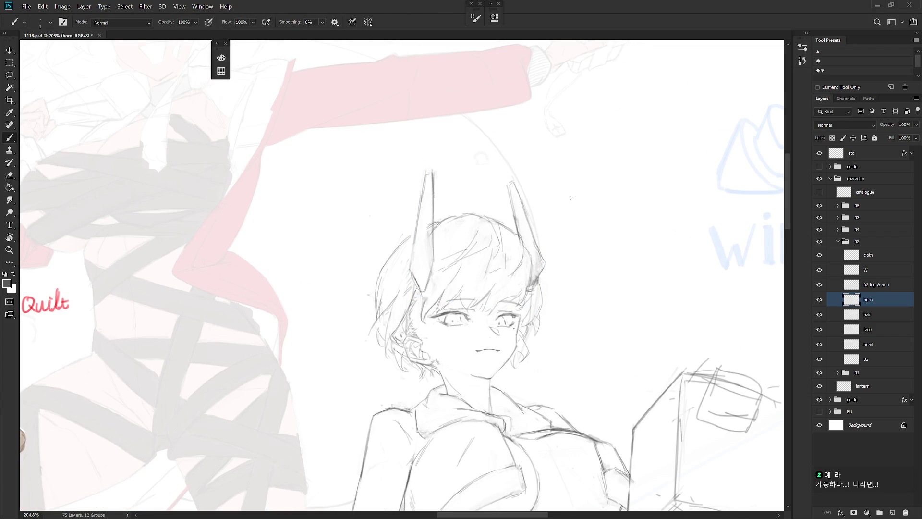
# - Lasso the left horn and rotate it -4.52° to stand more upright, then deselect
pyautogui.press('l')
pyautogui.moveTo(439, 269); pyautogui.dragTo(426, 308)
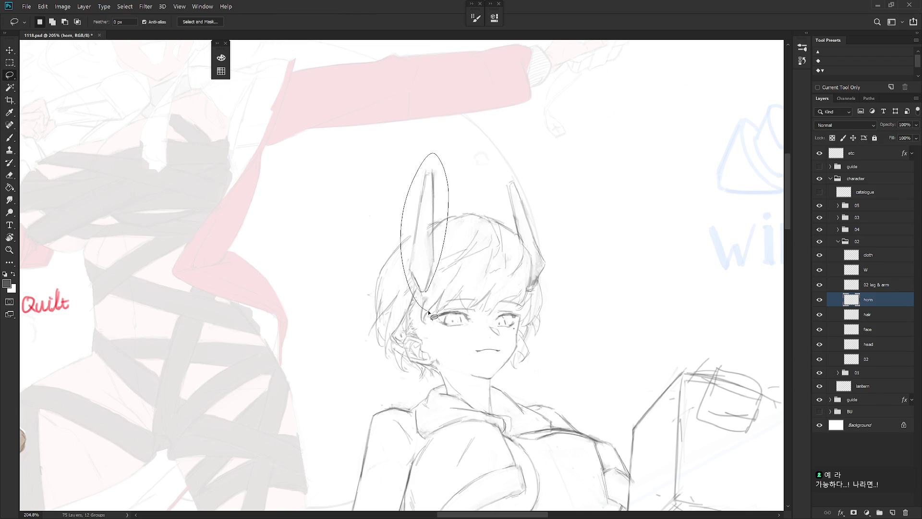
pyautogui.hotkey('ctrl', 't')
pyautogui.moveTo(460, 183); pyautogui.dragTo(475, 138)
pyautogui.press('Return')
pyautogui.press('l')
pyautogui.press('Return')
pyautogui.hotkey('ctrl', 'd')
pyautogui.press('b')
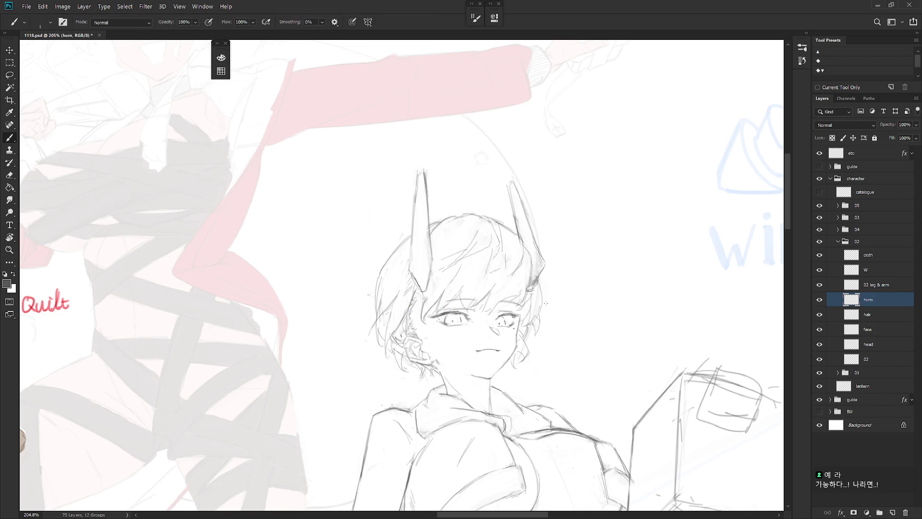
pyautogui.scroll(-5, 539, 318)
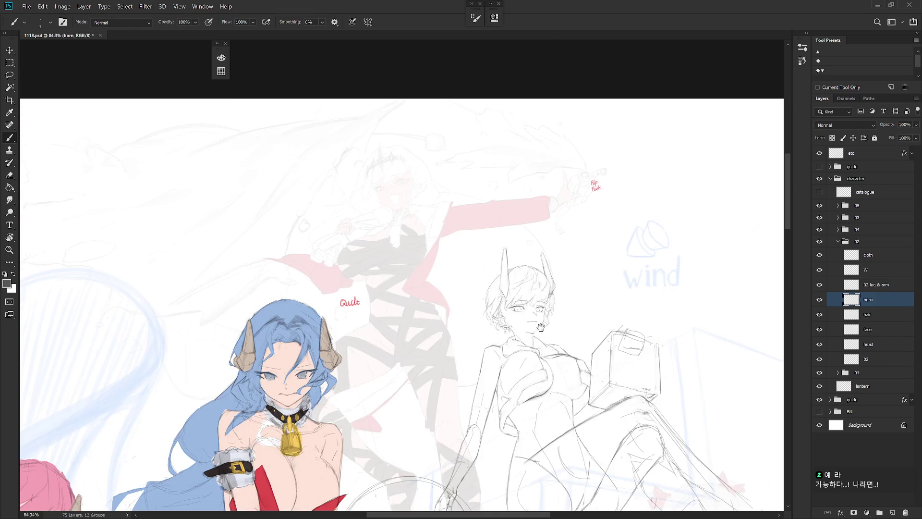
# - Touch up the horn sketch lines, alternating between brush and eraser on the horn layer
pyautogui.scroll(3, 539, 317)
pyautogui.press('e')
pyautogui.press('b')
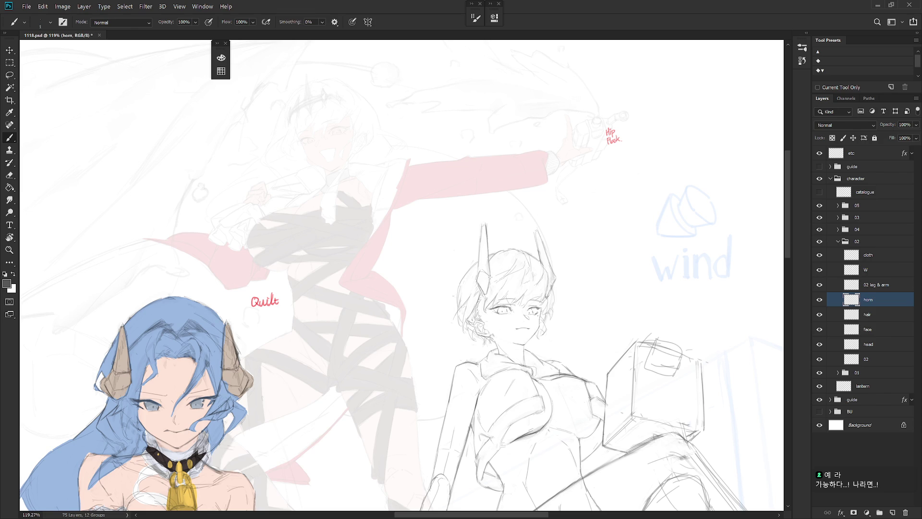
pyautogui.press('e')
pyautogui.press('b')
pyautogui.press('e')
pyautogui.press('b')
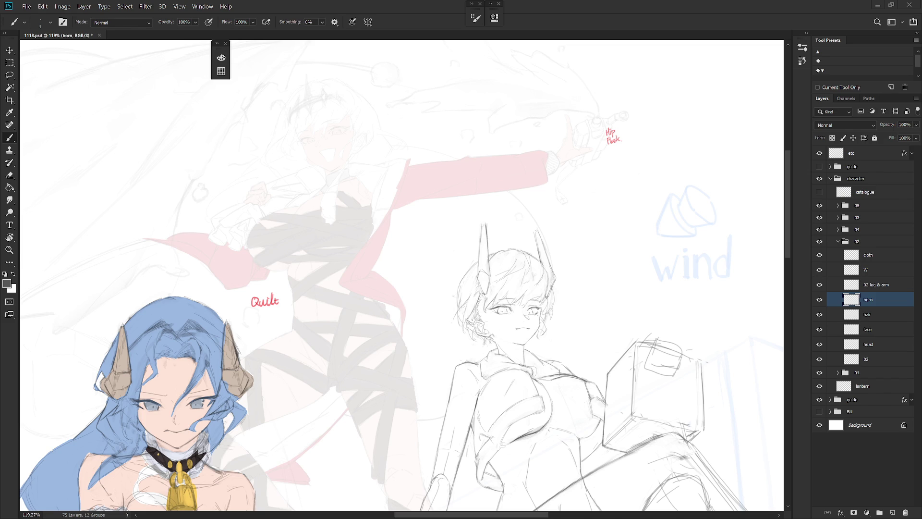
# - Lasso the side hair lock beside the cheek on the hair layer and reposition it
pyautogui.click(880, 314)
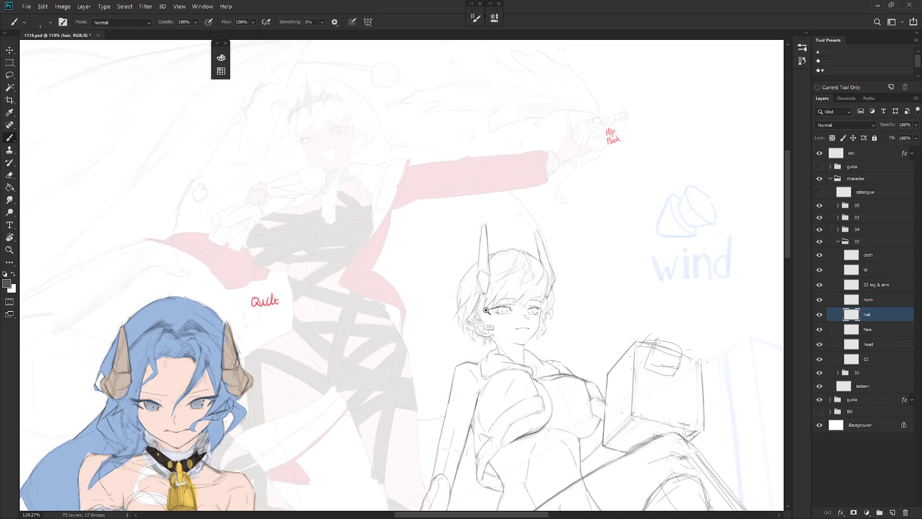
pyautogui.scroll(3, 485, 313)
pyautogui.press('l')
pyautogui.moveTo(483, 311); pyautogui.dragTo(474, 288)
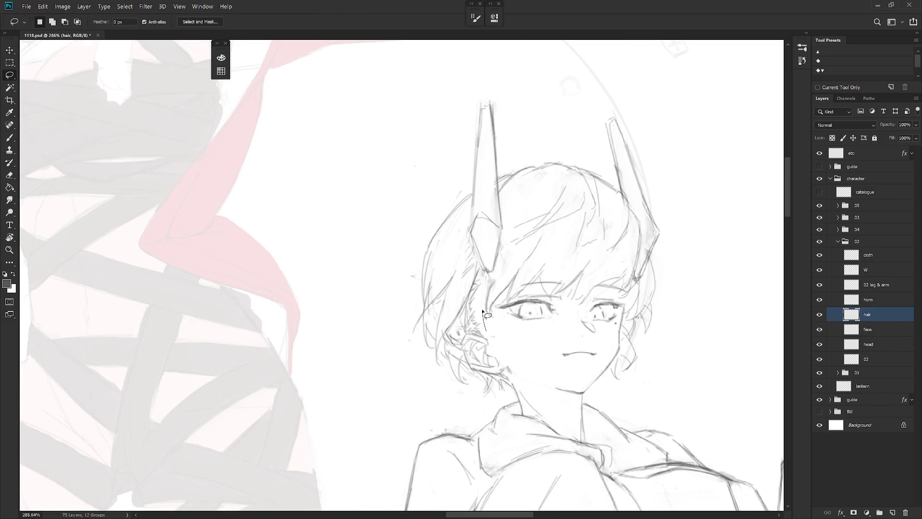
pyautogui.moveTo(473, 287)
pyautogui.mouseDown()
pyautogui.moveTo(488, 341)
pyautogui.moveTo(490, 320)
pyautogui.mouseUp()
pyautogui.hotkey('ctrl', 't')
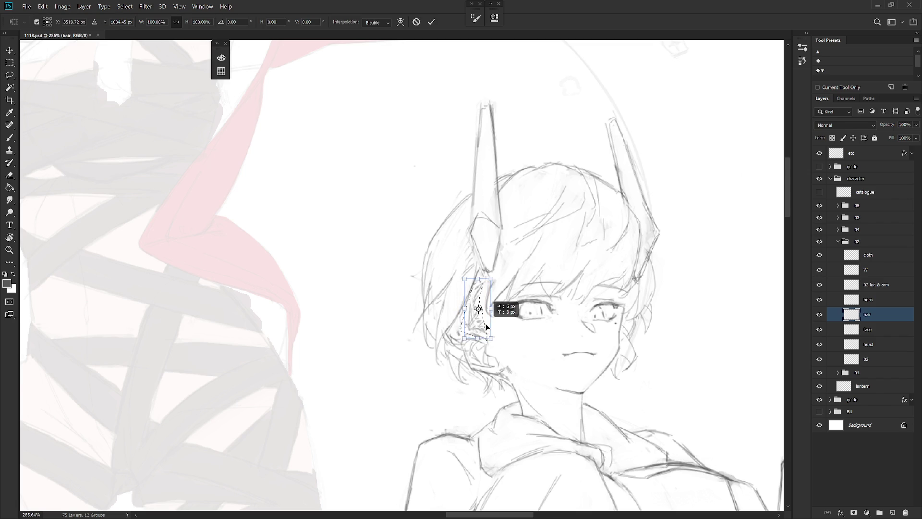
pyautogui.press('Return')
pyautogui.press('b')
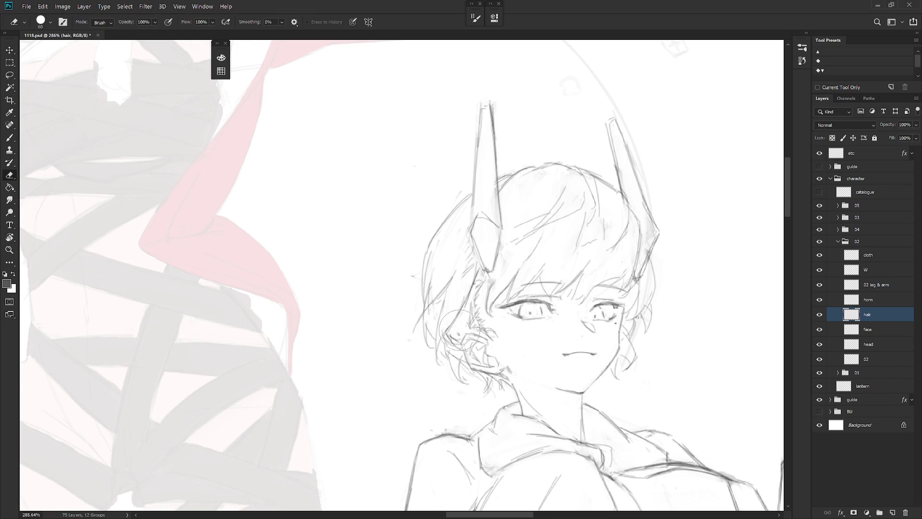
# - Sketch darker pencil strokes on the hair near the ear and along its left outline
pyautogui.moveTo(469, 308); pyautogui.dragTo(464, 329)
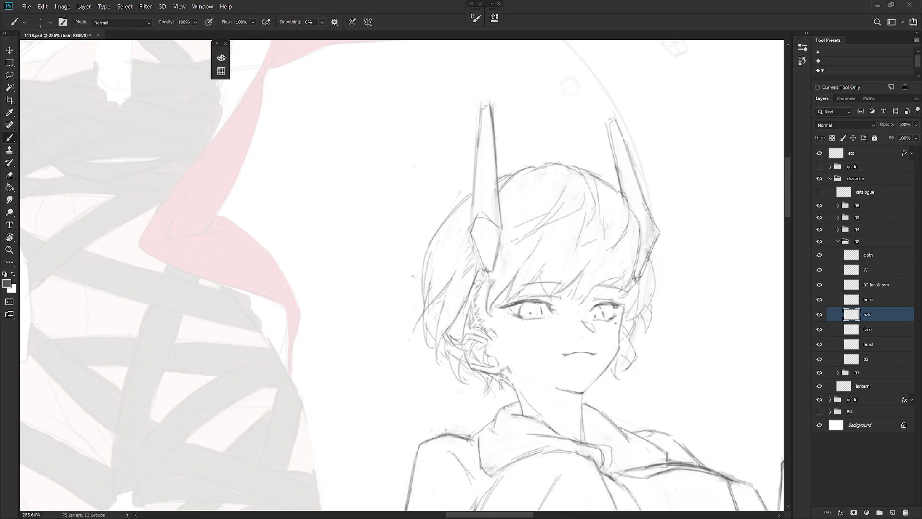
pyautogui.keyDown('alt'); pyautogui.click(463, 307); pyautogui.keyUp('alt')
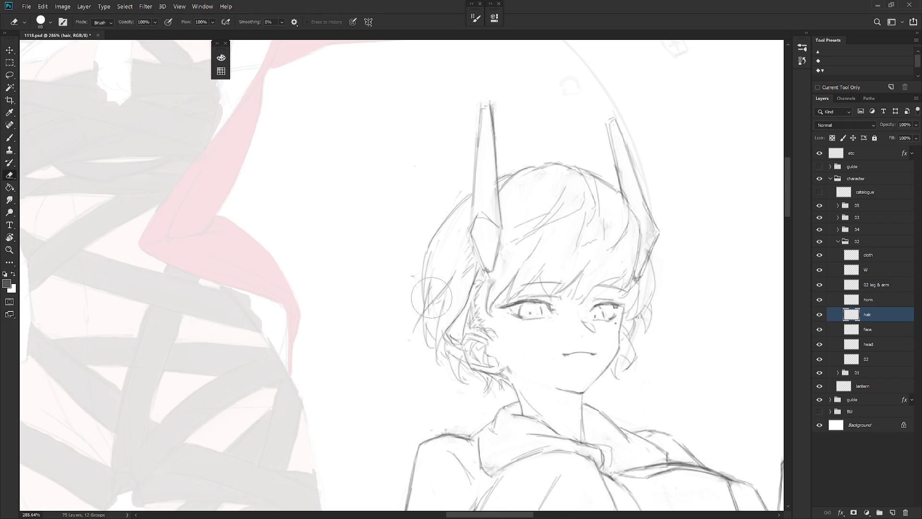
pyautogui.press('l')
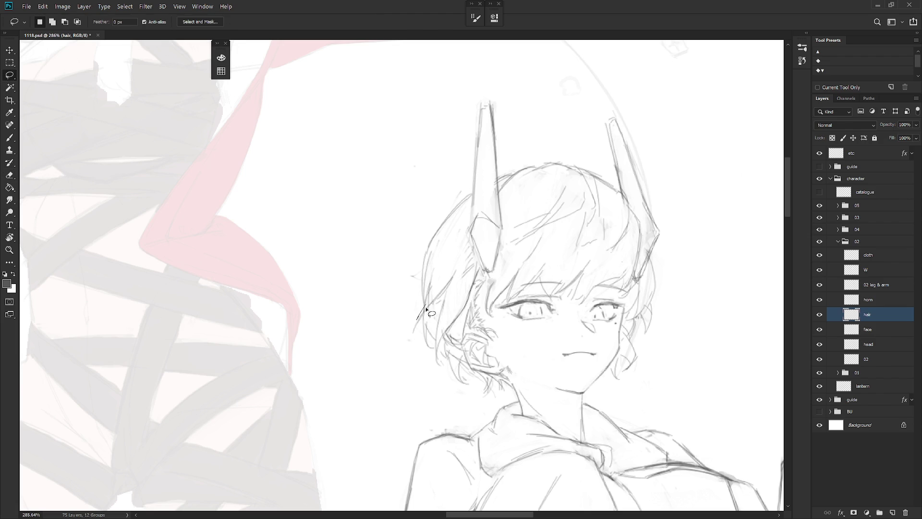
pyautogui.press('b')
pyautogui.moveTo(426, 303)
pyautogui.mouseDown()
pyautogui.moveTo(417, 351)
pyautogui.moveTo(413, 343)
pyautogui.mouseUp()
pyautogui.hotkey('ctrl', 'z')
pyautogui.hotkey('ctrl', 'z')
pyautogui.hotkey('ctrl', 'z')
pyautogui.hotkey('ctrl', 'z')
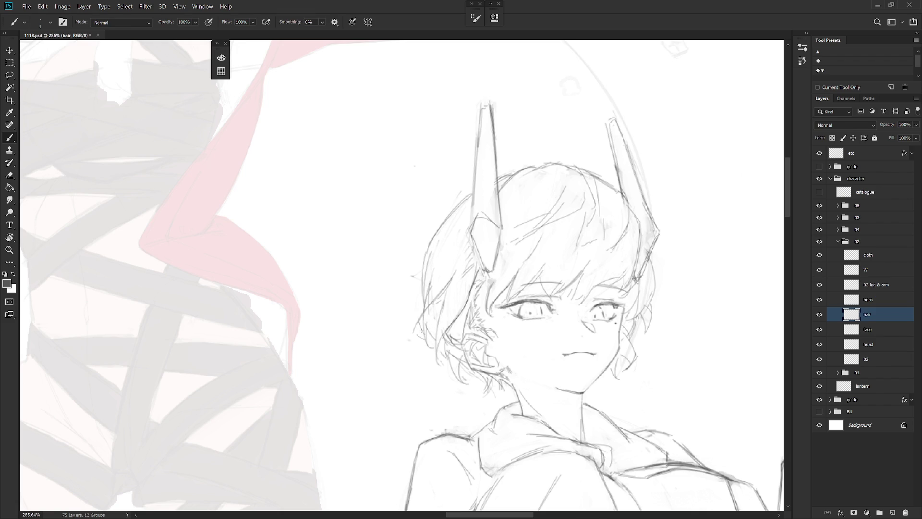
pyautogui.moveTo(424, 321); pyautogui.dragTo(420, 334)
pyautogui.scroll(-10, 525, 264)
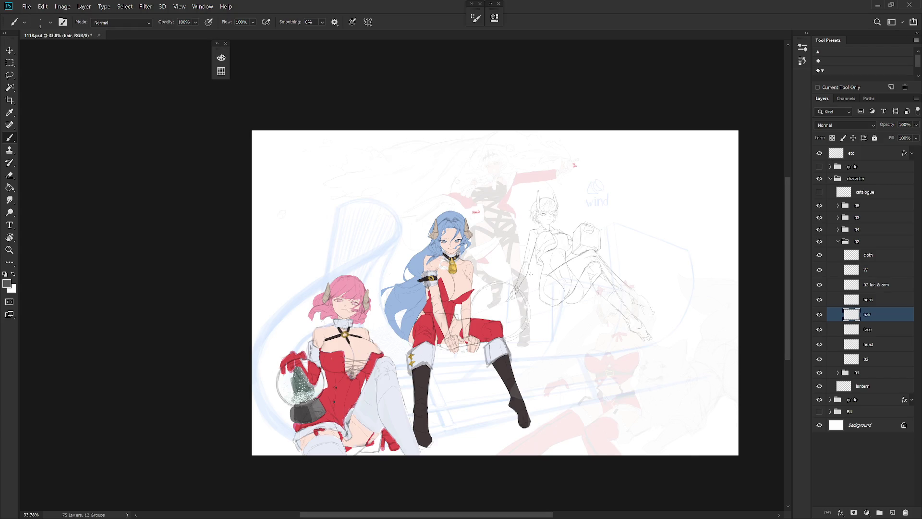
# - On the face layer, lasso the right eye and rotate it about 10° clockwise
pyautogui.scroll(5, 553, 225)
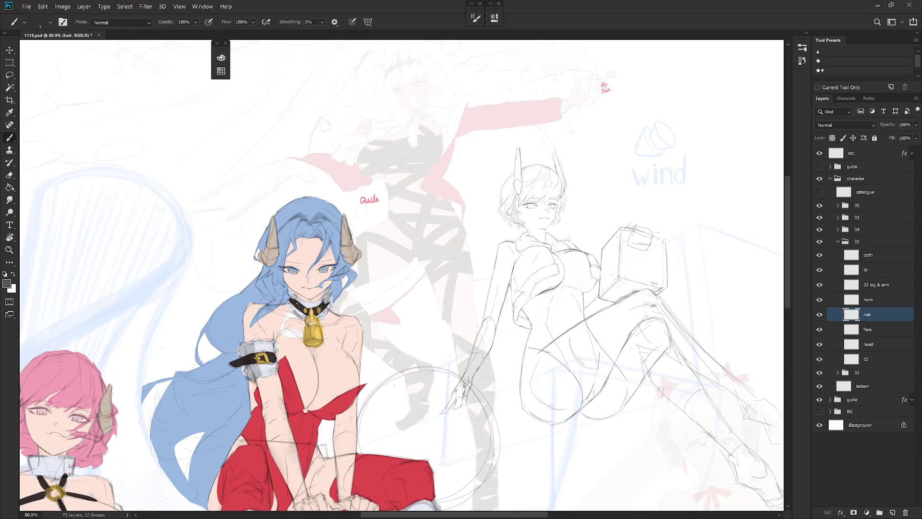
pyautogui.scroll(6, 586, 190)
pyautogui.scroll(2, 585, 190)
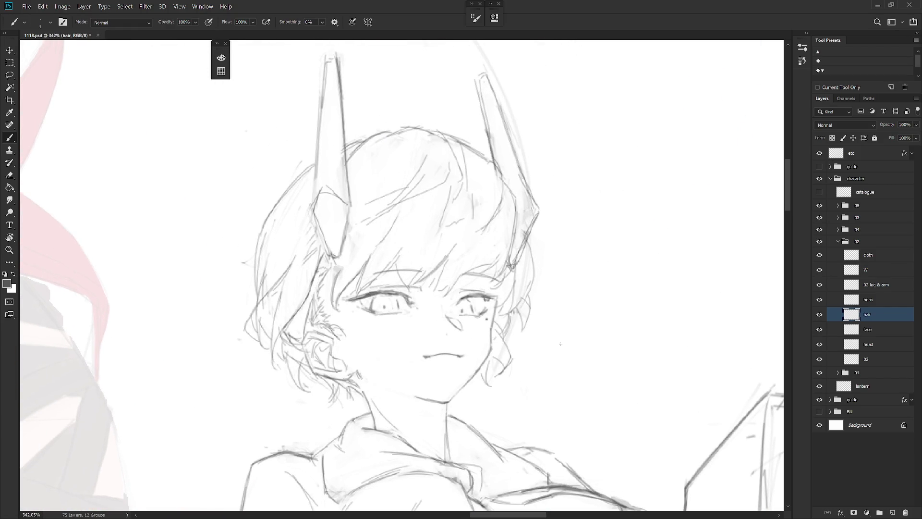
pyautogui.click(881, 331)
pyautogui.press('l')
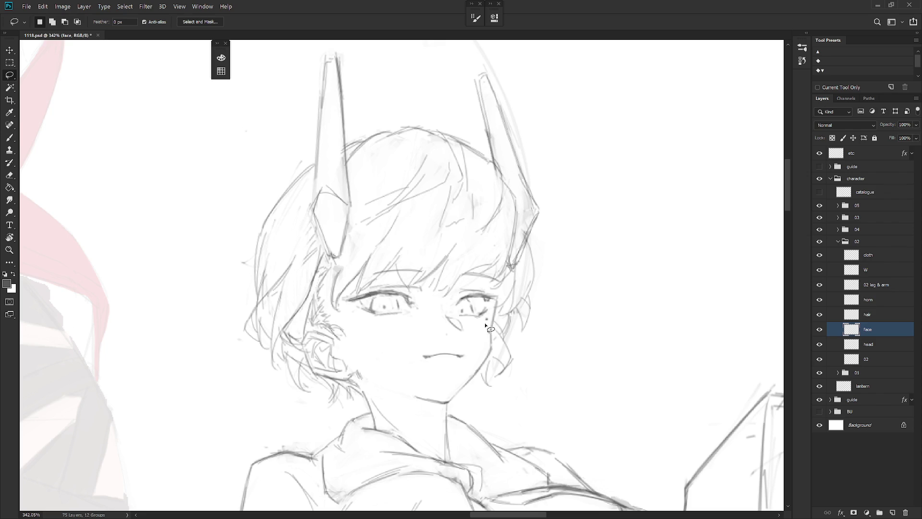
pyautogui.moveTo(488, 321); pyautogui.dragTo(487, 322)
pyautogui.hotkey('ctrl', 't')
pyautogui.moveTo(528, 269); pyautogui.dragTo(536, 279)
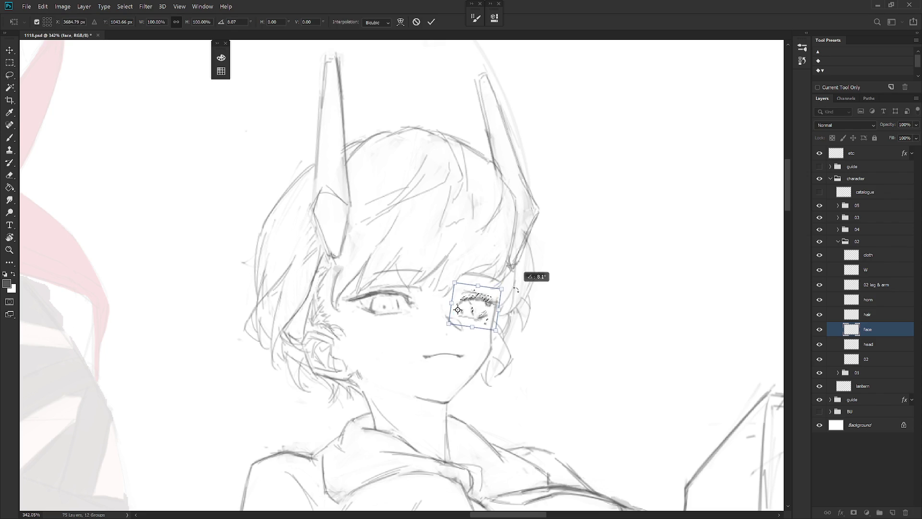
pyautogui.press('Return')
pyautogui.hotkey('ctrl', 'd')
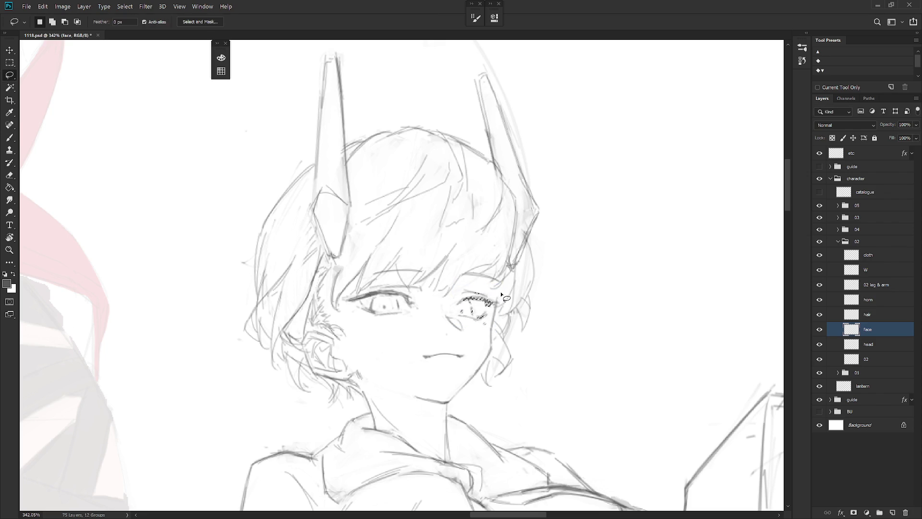
# - Fit the whole canvas in view and mirror it horizontally to check the face's proportions
pyautogui.hotkey('ctrl', '0')
pyautogui.press('b')
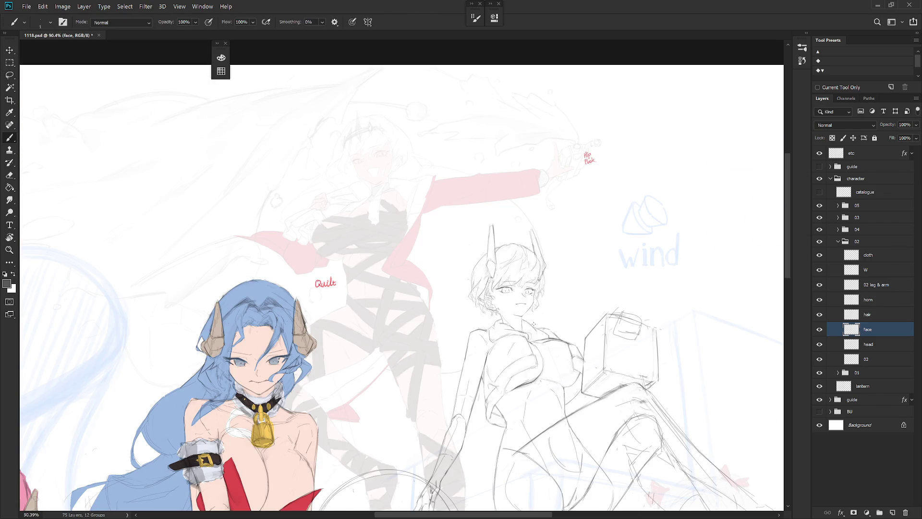
pyautogui.scroll(-3, 538, 329)
pyautogui.press('h')
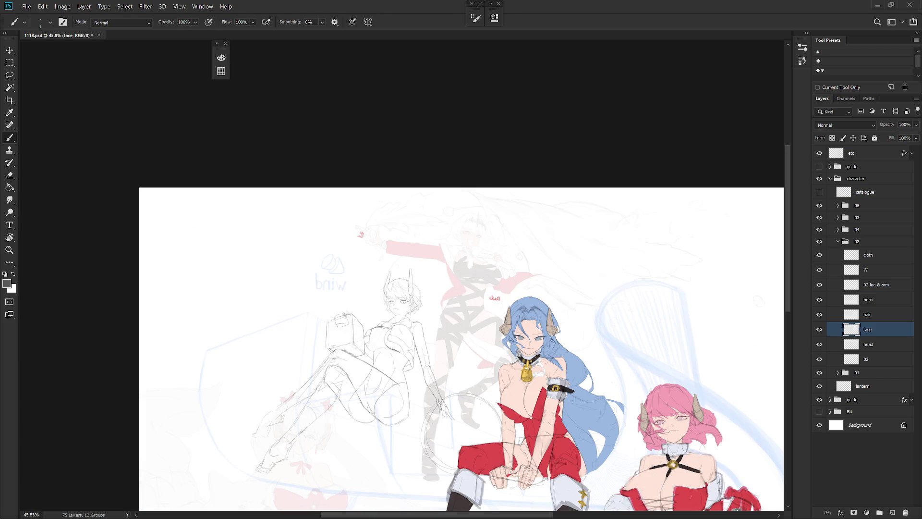
pyautogui.scroll(5, 420, 313)
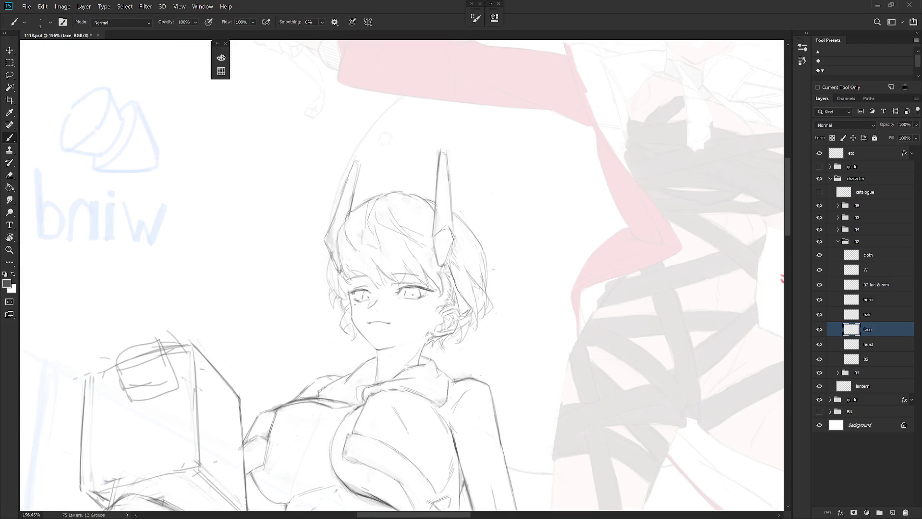
pyautogui.moveTo(418, 321); pyautogui.dragTo(451, 333)
pyautogui.press('v')
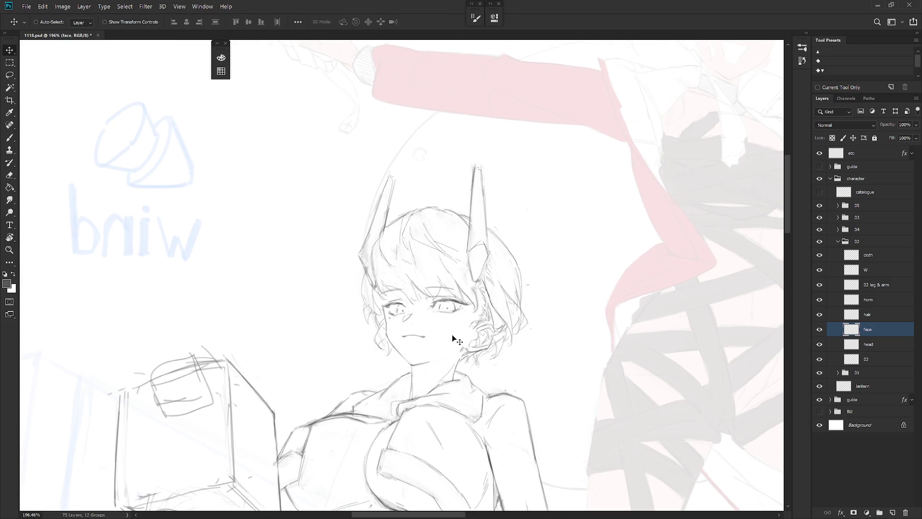
pyautogui.scroll(-2, 494, 370)
pyautogui.scroll(-2, 497, 379)
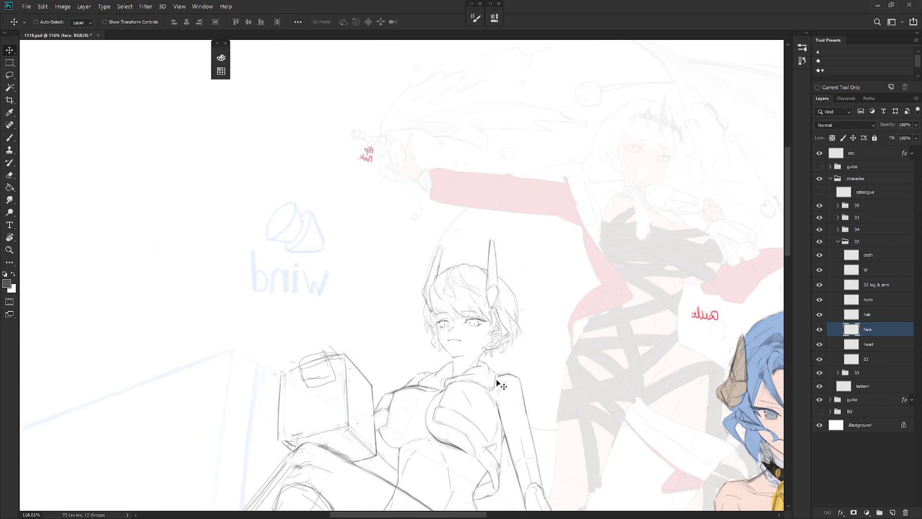
pyautogui.scroll(-7, 499, 382)
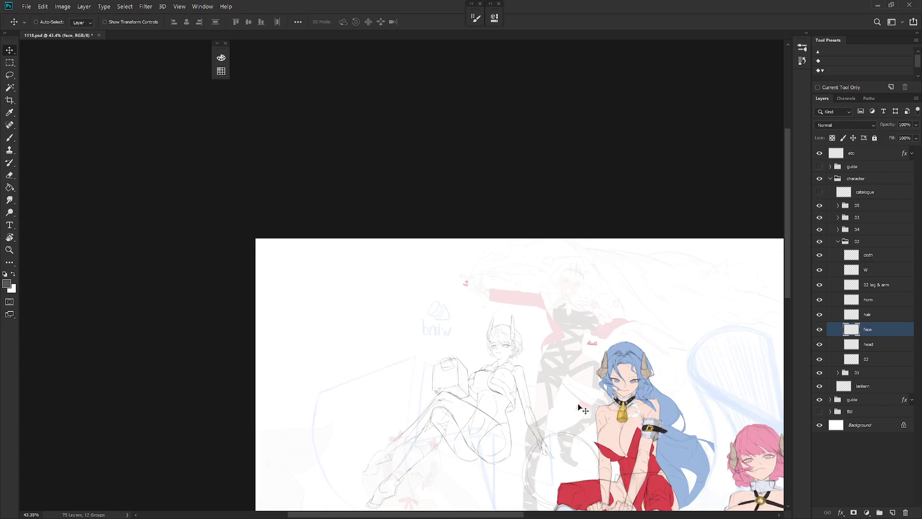
pyautogui.scroll(6, 603, 265)
pyautogui.press('b')
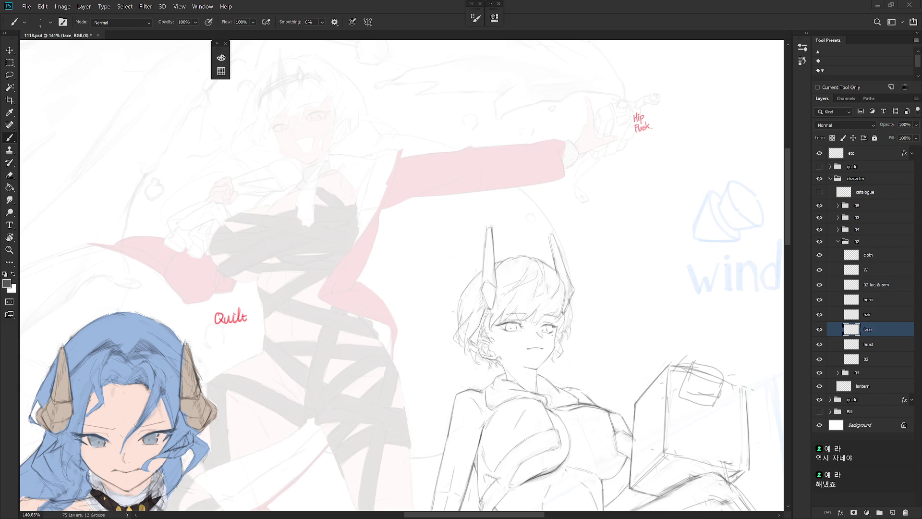
pyautogui.scroll(-3, 632, 381)
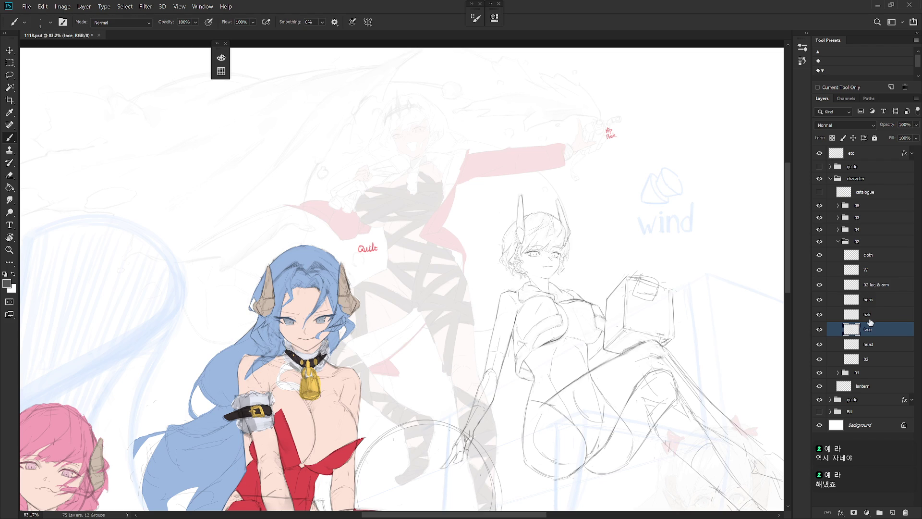
# - Erase stray hatching marks and strokes in the girl's upper hair on the hair layer
pyautogui.hotkey('alt', ']')
pyautogui.scroll(10, 522, 240)
pyautogui.press('e')
pyautogui.moveTo(515, 279); pyautogui.dragTo(517, 282)
pyautogui.press('b')
pyautogui.press('e')
pyautogui.moveTo(528, 277); pyautogui.dragTo(518, 288)
pyautogui.press('b')
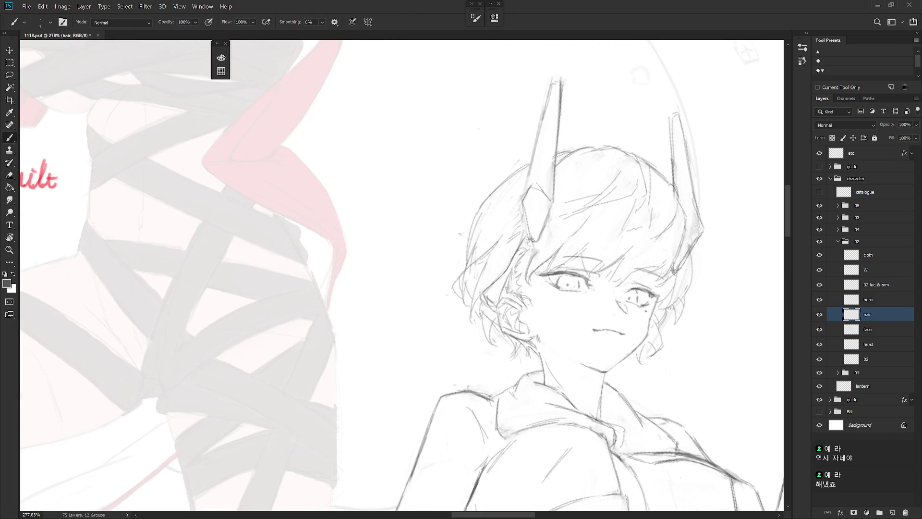
pyautogui.press('e')
pyautogui.moveTo(508, 254); pyautogui.dragTo(518, 286)
# - Erase the hair strokes beside the horn and redraw them more cleanly
pyautogui.press('b')
pyautogui.press('e')
pyautogui.moveTo(533, 245)
pyautogui.mouseDown()
pyautogui.moveTo(502, 279)
pyautogui.moveTo(533, 246)
pyautogui.mouseUp()
pyautogui.press('b')
pyautogui.press('e')
pyautogui.moveTo(548, 237); pyautogui.dragTo(519, 285)
pyautogui.press('b')
pyautogui.moveTo(534, 244); pyautogui.dragTo(525, 281)
# - Erase strokes at the left horn's base on the cloth layer, then draw its lower edge on the horn layer
pyautogui.press('e')
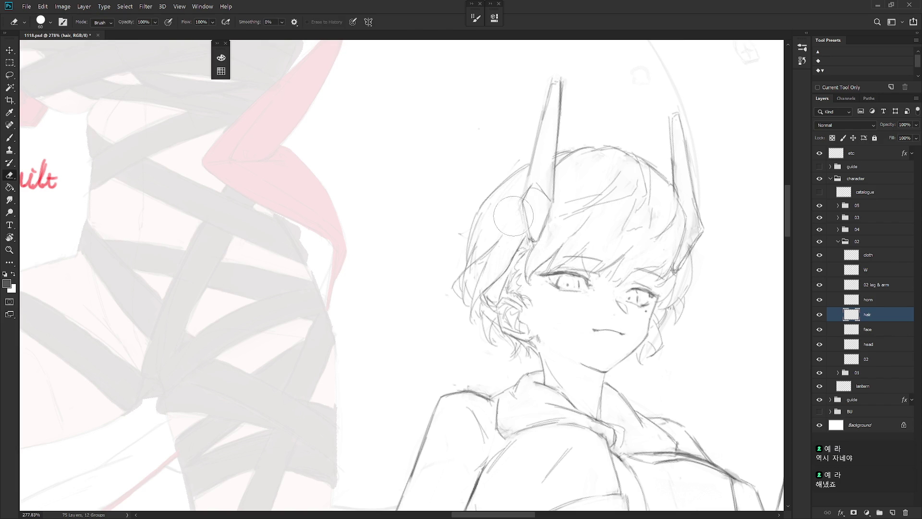
pyautogui.click(888, 258)
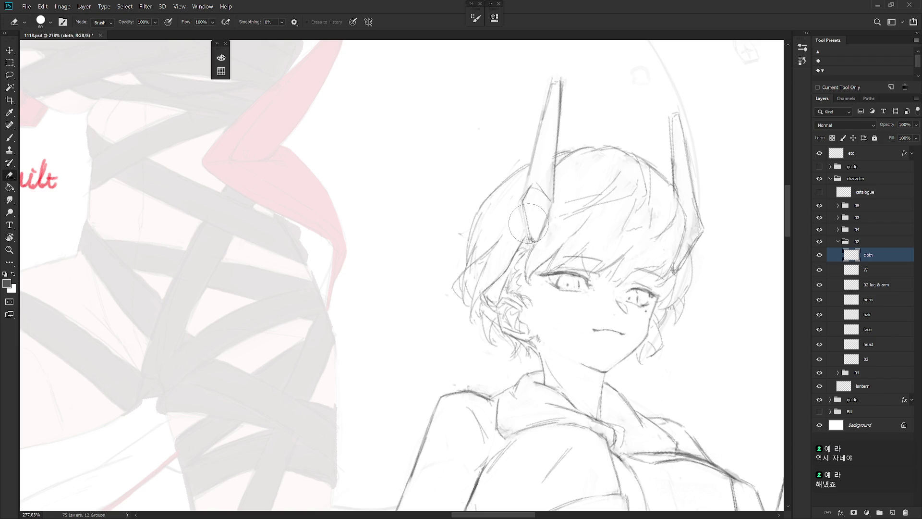
pyautogui.moveTo(534, 225); pyautogui.dragTo(531, 242)
pyautogui.click(877, 300)
pyautogui.press('b')
pyautogui.moveTo(523, 211); pyautogui.dragTo(530, 242)
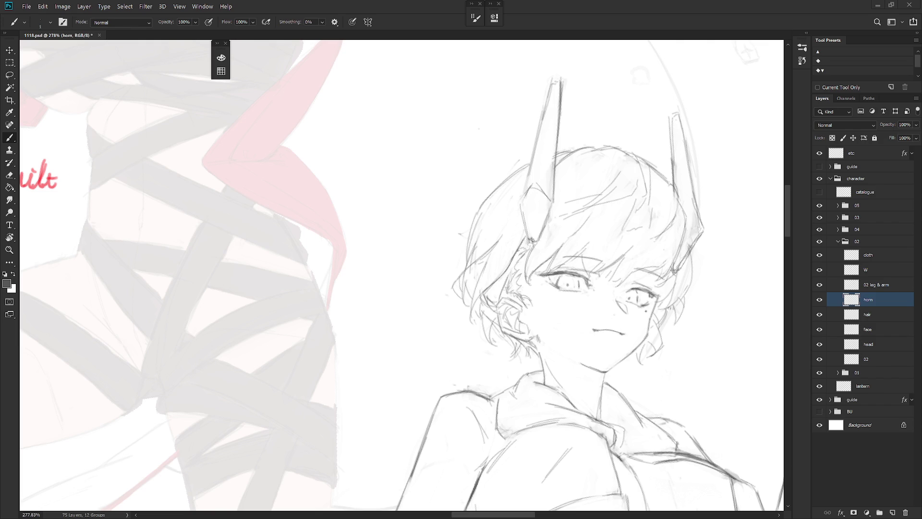
# - Add and darken pencil strokes along the left horn's left edge
pyautogui.moveTo(597, 303); pyautogui.dragTo(563, 346)
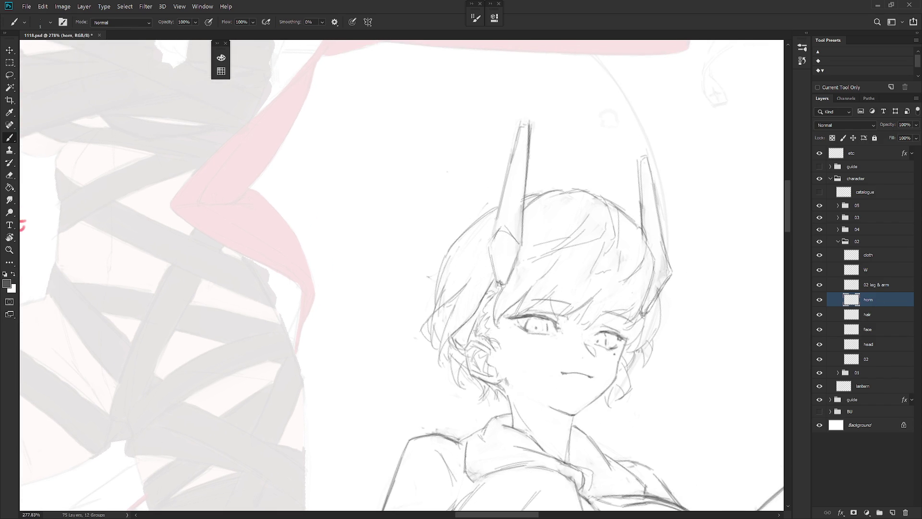
pyautogui.press('e')
pyautogui.press('b')
pyautogui.moveTo(491, 240)
pyautogui.mouseDown()
pyautogui.moveTo(502, 226)
pyautogui.moveTo(523, 243)
pyautogui.mouseUp()
pyautogui.press('e')
pyautogui.press('b')
pyautogui.moveTo(521, 254); pyautogui.dragTo(502, 289)
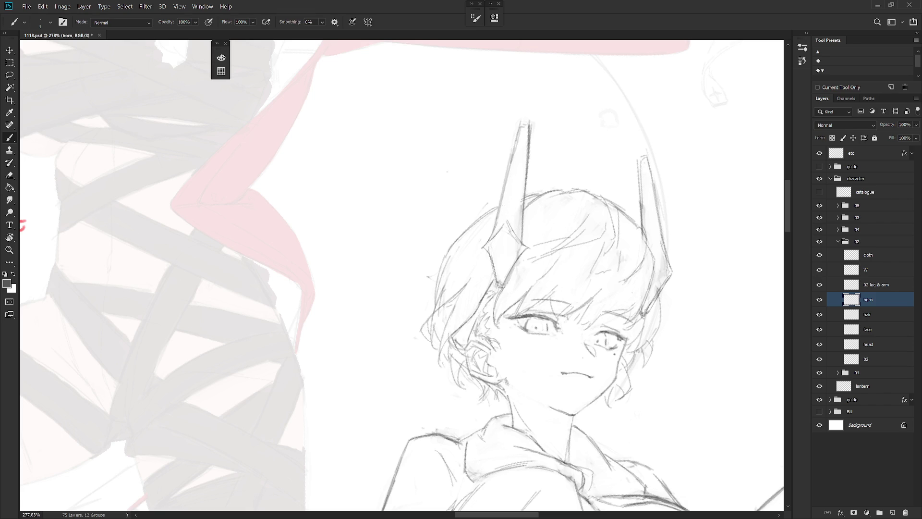
# - Strengthen the left horn's lower edges and darken and shade its inner edge
pyautogui.moveTo(504, 191); pyautogui.dragTo(492, 224)
pyautogui.moveTo(513, 188)
pyautogui.mouseDown()
pyautogui.moveTo(501, 209)
pyautogui.moveTo(523, 213)
pyautogui.mouseUp()
pyautogui.moveTo(505, 221); pyautogui.dragTo(500, 283)
pyautogui.hotkey('ctrl', 'z')
pyautogui.moveTo(503, 239); pyautogui.dragTo(500, 280)
pyautogui.moveTo(512, 199); pyautogui.dragTo(500, 231)
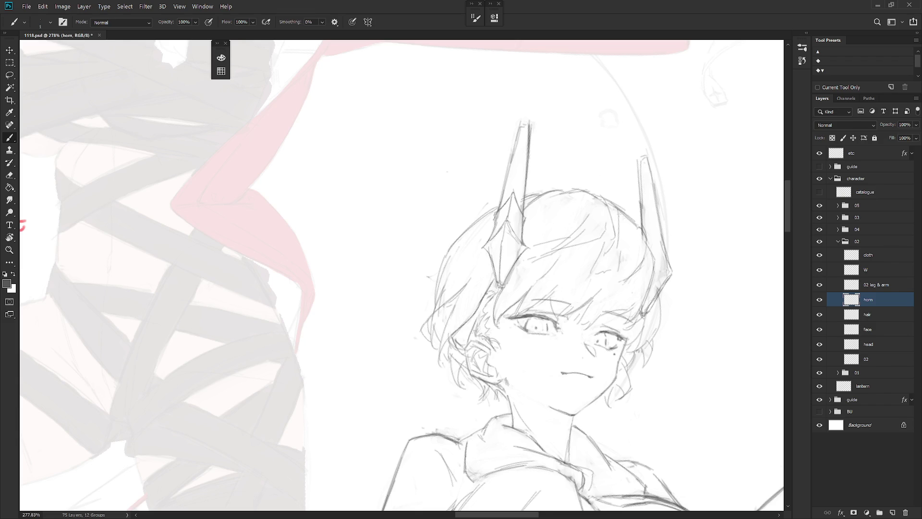
pyautogui.scroll(-5, 642, 265)
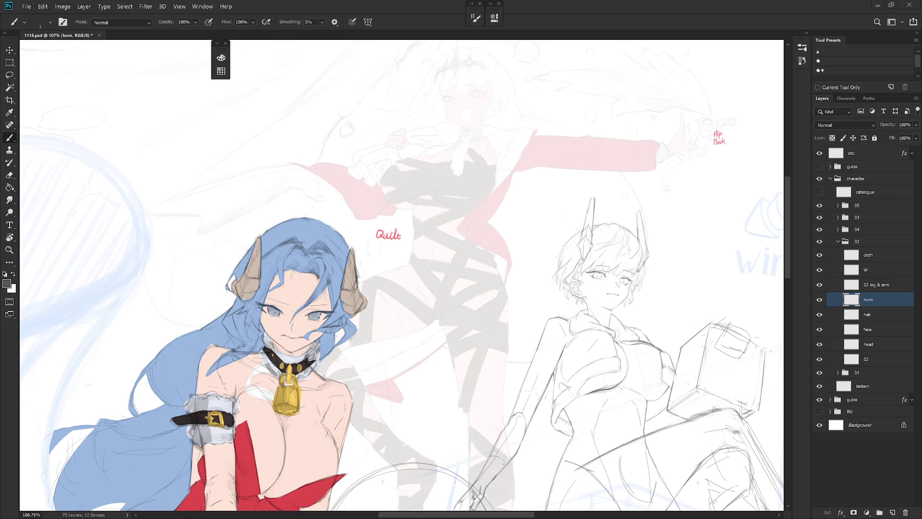
# - Zoom in and erase the faint stray marks at the left horn's base
pyautogui.scroll(5, 625, 238)
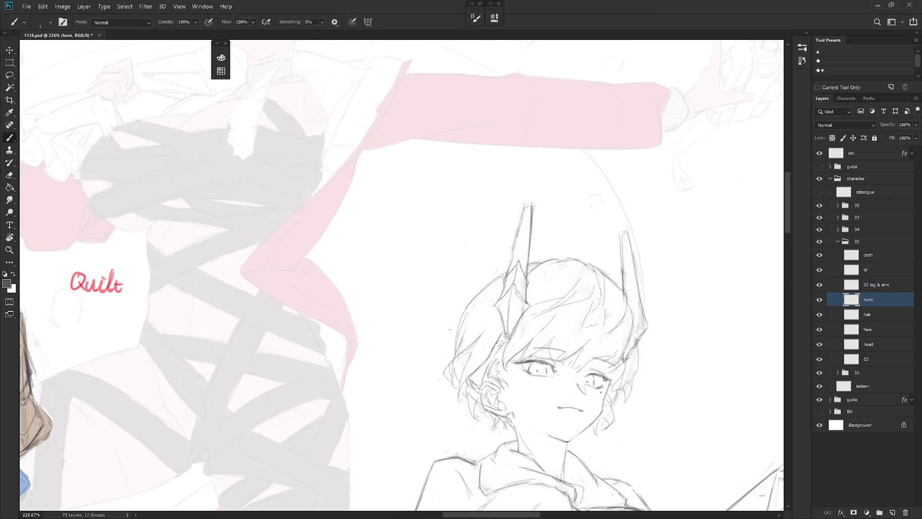
pyautogui.press('e')
pyautogui.moveTo(509, 275); pyautogui.dragTo(514, 285)
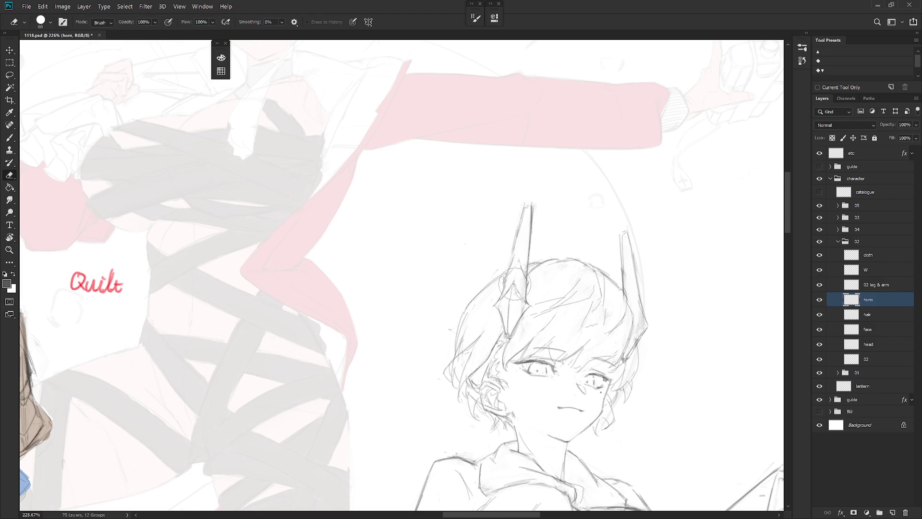
# - Redraw dark strokes along the left horn and hair, then erase the excess along the horn
pyautogui.press('b')
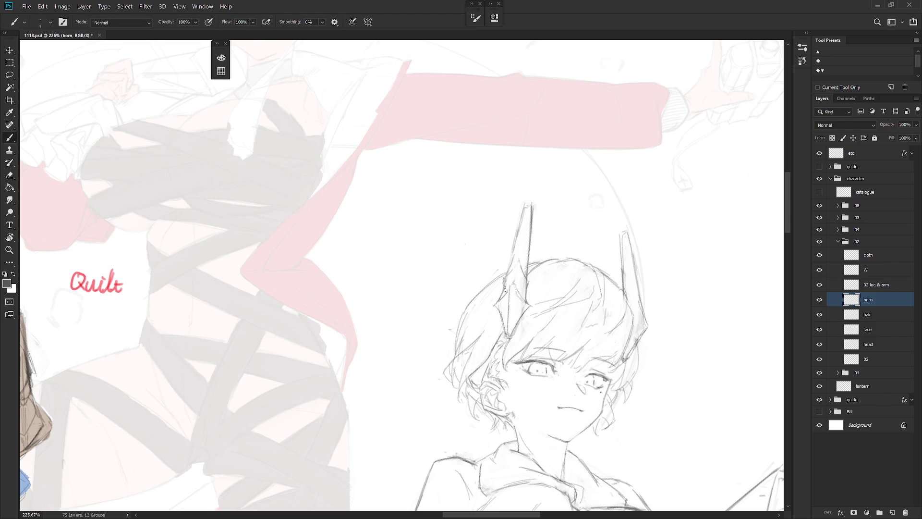
pyautogui.press('e')
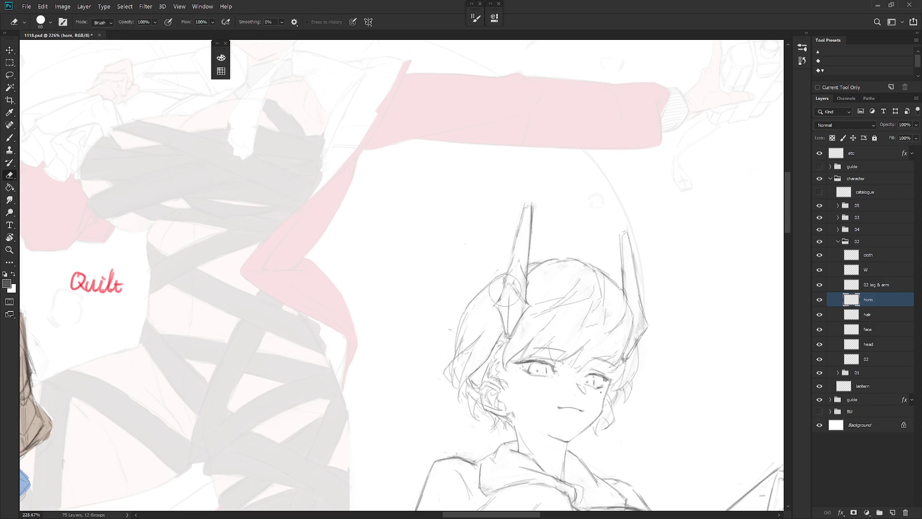
pyautogui.press('b')
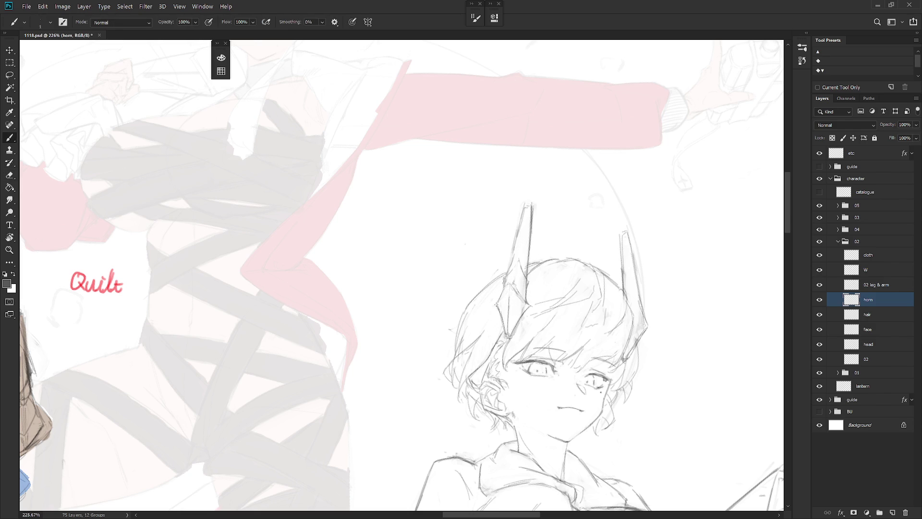
pyautogui.moveTo(500, 297)
pyautogui.mouseDown()
pyautogui.moveTo(509, 282)
pyautogui.moveTo(526, 302)
pyautogui.mouseUp()
pyautogui.moveTo(528, 242)
pyautogui.mouseDown()
pyautogui.moveTo(511, 270)
pyautogui.moveTo(535, 234)
pyautogui.moveTo(524, 196)
pyautogui.mouseUp()
pyautogui.press('e')
pyautogui.moveTo(522, 240)
pyautogui.mouseDown()
pyautogui.moveTo(510, 290)
pyautogui.moveTo(525, 310)
pyautogui.mouseUp()
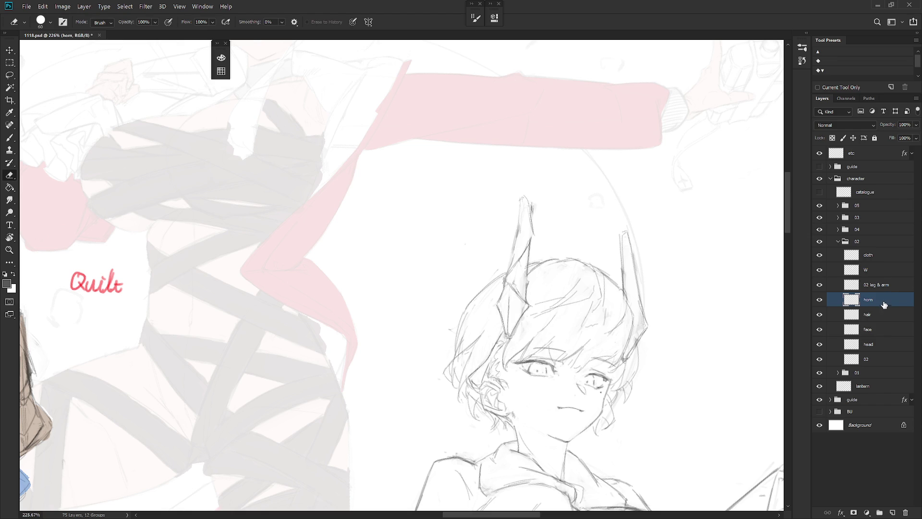
# - Show the History panel and step between an earlier eraser state and the latest edit
pyautogui.click(802, 48)
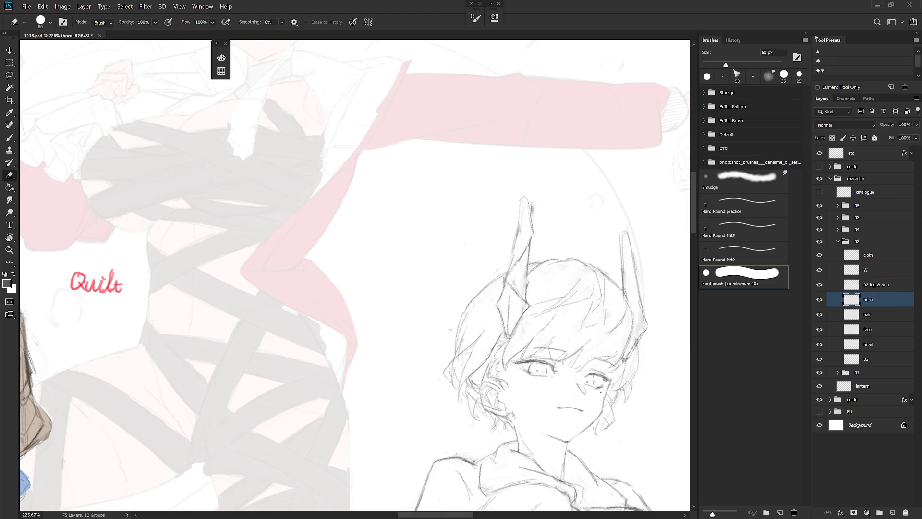
pyautogui.click(734, 40)
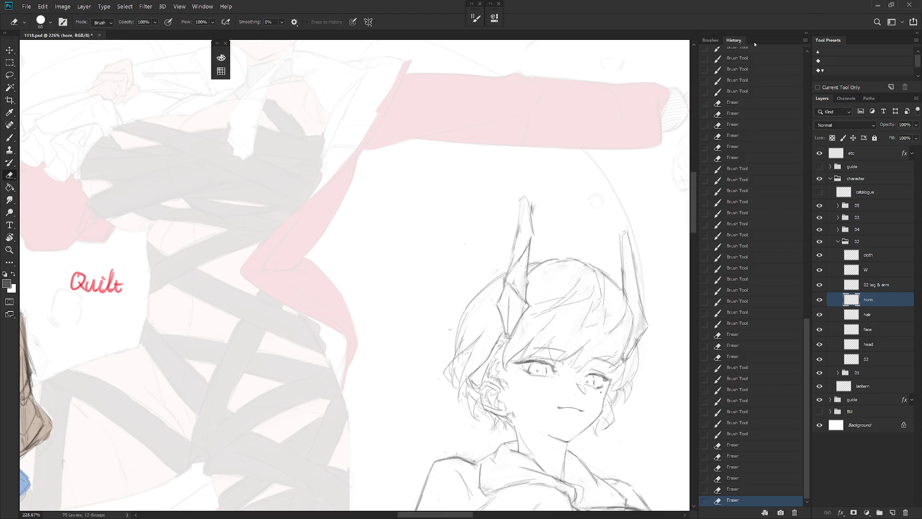
pyautogui.click(746, 358)
pyautogui.click(743, 500)
pyautogui.scroll(-5, 543, 312)
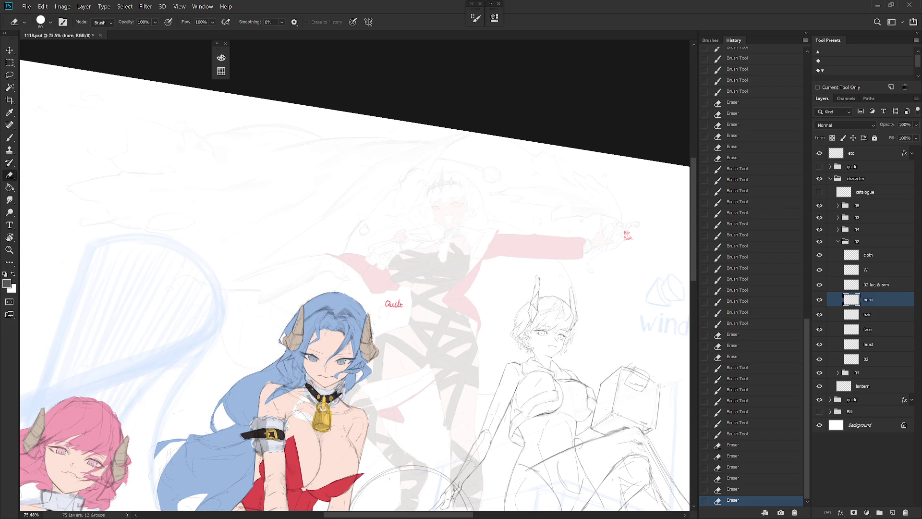
# - Revert to an earlier Brush Tool history state, discarding the horn edits, and collapse the panel
pyautogui.click(762, 323)
pyautogui.click(751, 136)
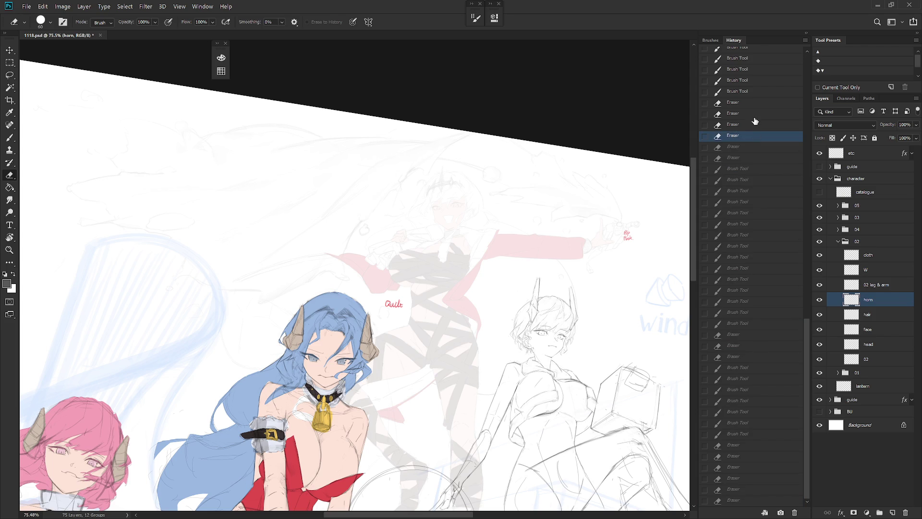
pyautogui.click(754, 91)
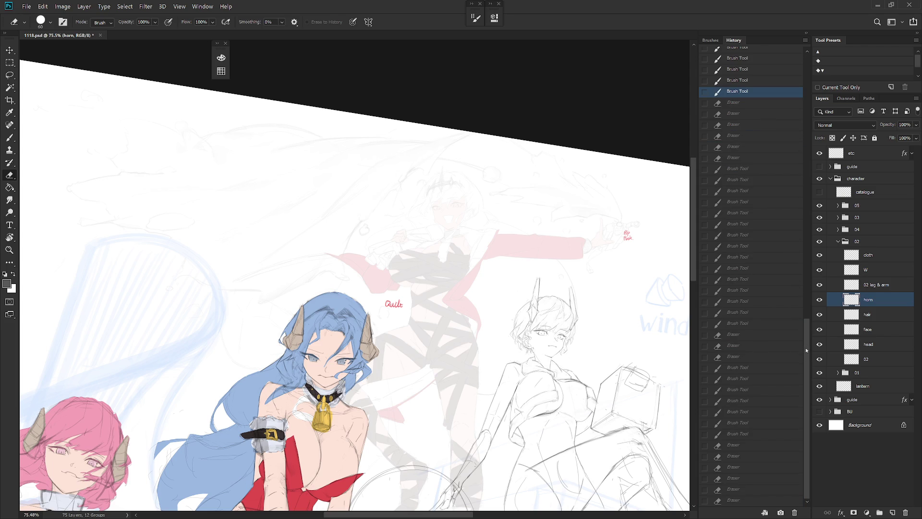
pyautogui.scroll(3, 803, 337)
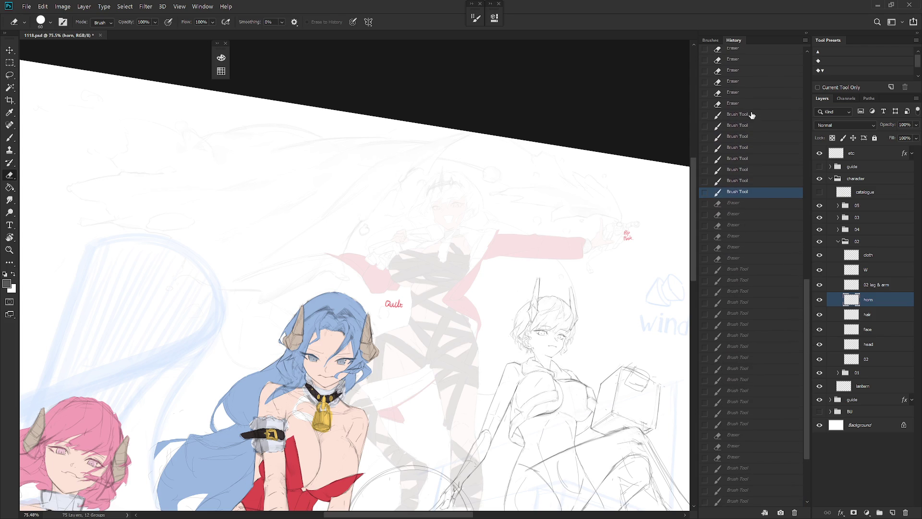
pyautogui.click(752, 114)
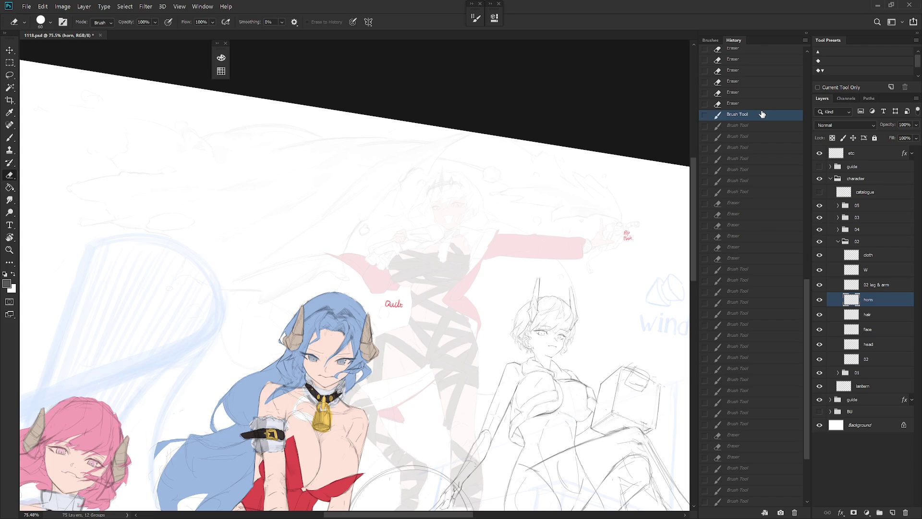
pyautogui.click(807, 33)
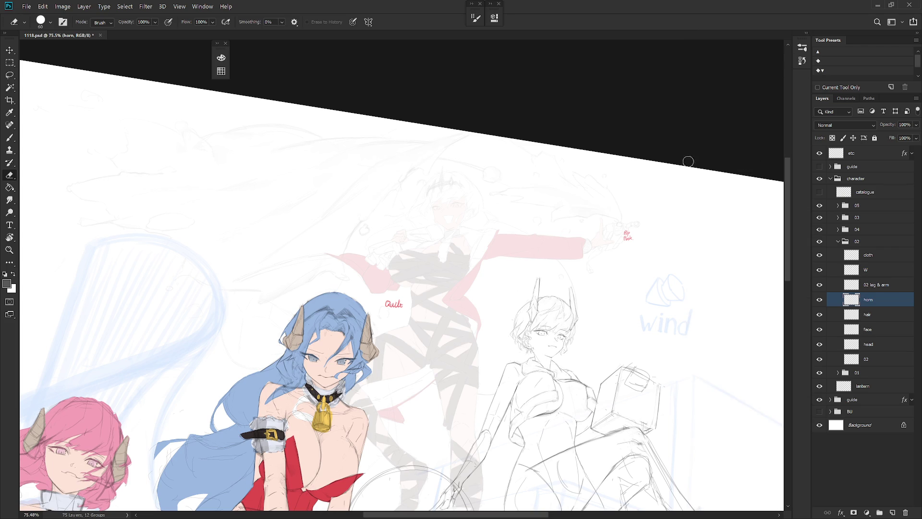
pyautogui.keyDown('alt'); pyautogui.scroll(3, 553, 288); pyautogui.keyUp('alt')
pyautogui.press('b')
pyautogui.press('b')
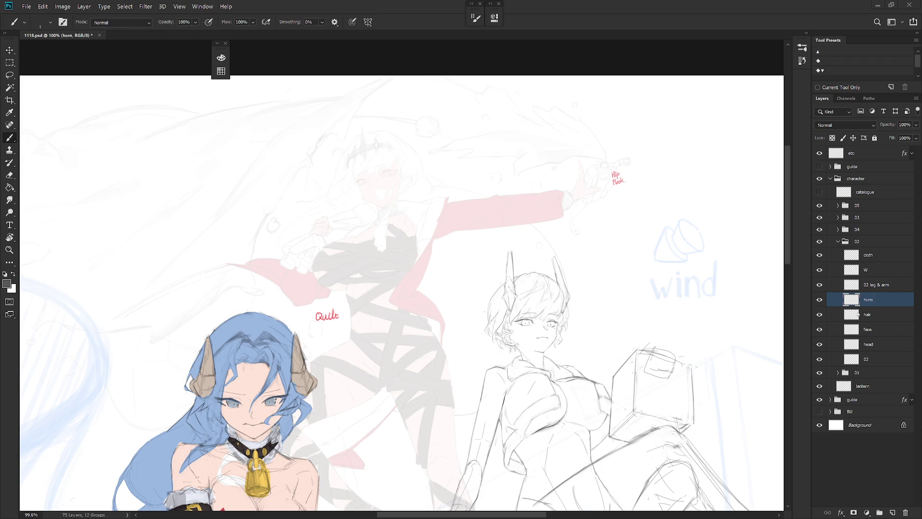
# - Sample the line colour and redraw the left horn's inner edge, redoing one stroke
pyautogui.scroll(3, 515, 290)
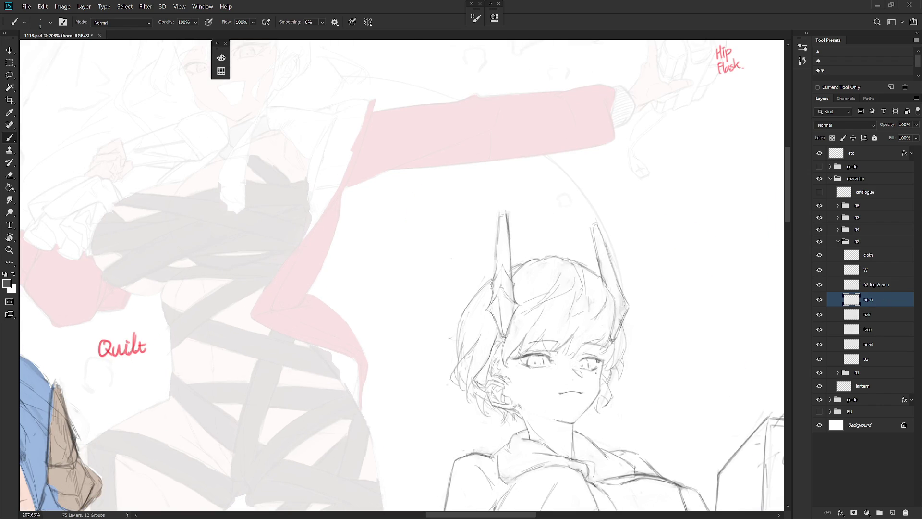
pyautogui.moveTo(499, 251); pyautogui.dragTo(500, 261)
pyautogui.keyDown('alt'); pyautogui.click(499, 216); pyautogui.keyUp('alt')
pyautogui.moveTo(498, 216); pyautogui.dragTo(499, 256)
pyautogui.moveTo(503, 216); pyautogui.dragTo(508, 264)
pyautogui.keyDown('alt'); pyautogui.click(508, 226); pyautogui.keyUp('alt')
pyautogui.hotkey('ctrl', 'z')
pyautogui.moveTo(501, 216); pyautogui.dragTo(509, 259)
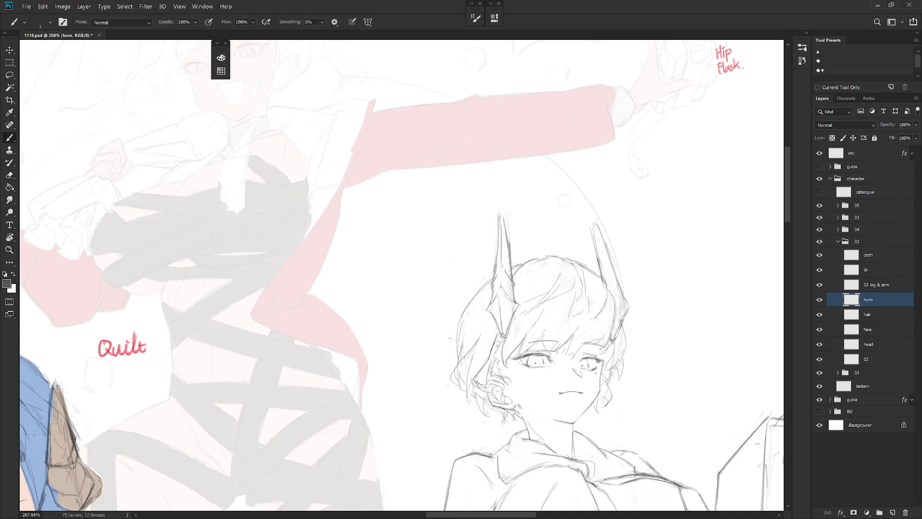
# - Darken the left horn's inner right edge and touch up small strokes, resampling the line colour
pyautogui.press('e')
pyautogui.press('b')
pyautogui.moveTo(499, 288)
pyautogui.mouseDown()
pyautogui.moveTo(500, 298)
pyautogui.moveTo(499, 269)
pyautogui.moveTo(497, 277)
pyautogui.mouseUp()
pyautogui.moveTo(500, 241); pyautogui.dragTo(506, 250)
pyautogui.keyDown('alt'); pyautogui.click(514, 255); pyautogui.keyUp('alt')
pyautogui.moveTo(500, 243); pyautogui.dragTo(499, 254)
pyautogui.keyDown('alt'); pyautogui.click(494, 269); pyautogui.keyUp('alt')
pyautogui.keyDown('alt'); pyautogui.click(514, 305); pyautogui.keyUp('alt')
pyautogui.keyDown('alt'); pyautogui.click(490, 310); pyautogui.keyUp('alt')
pyautogui.press('e')
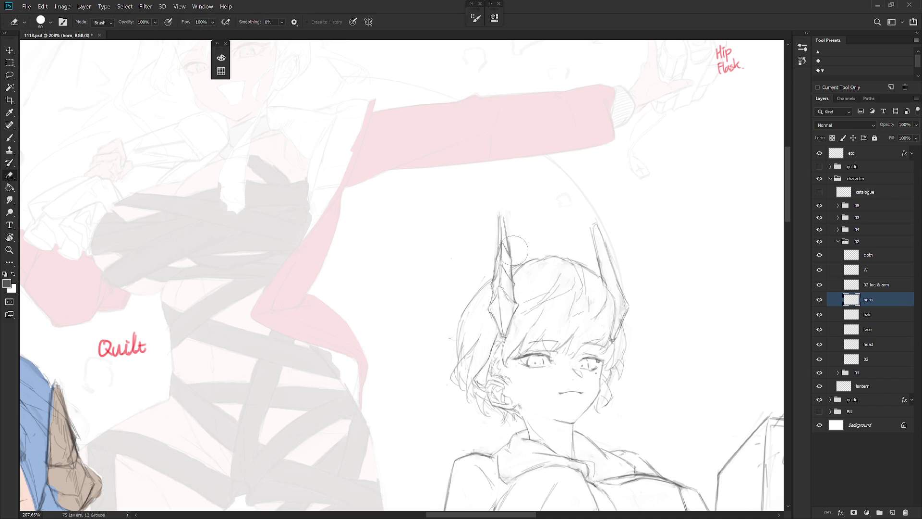
pyautogui.press('b')
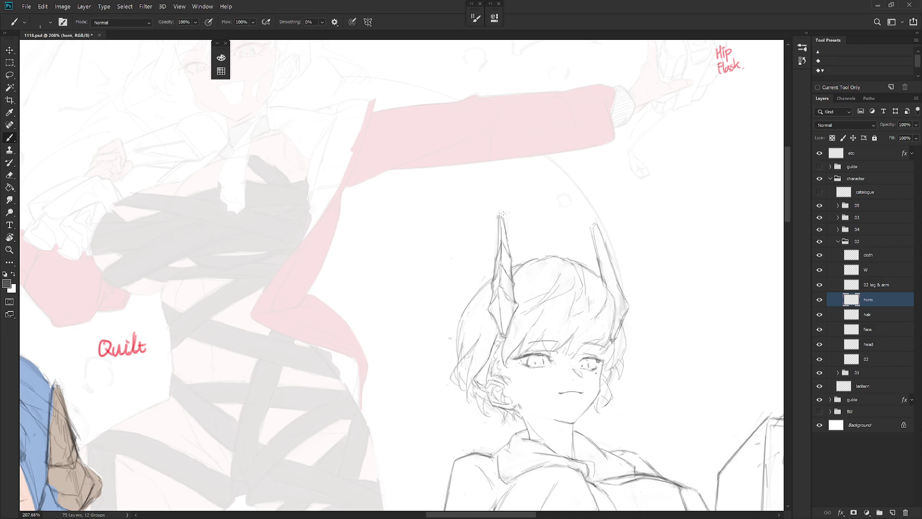
pyautogui.scroll(-5, 524, 323)
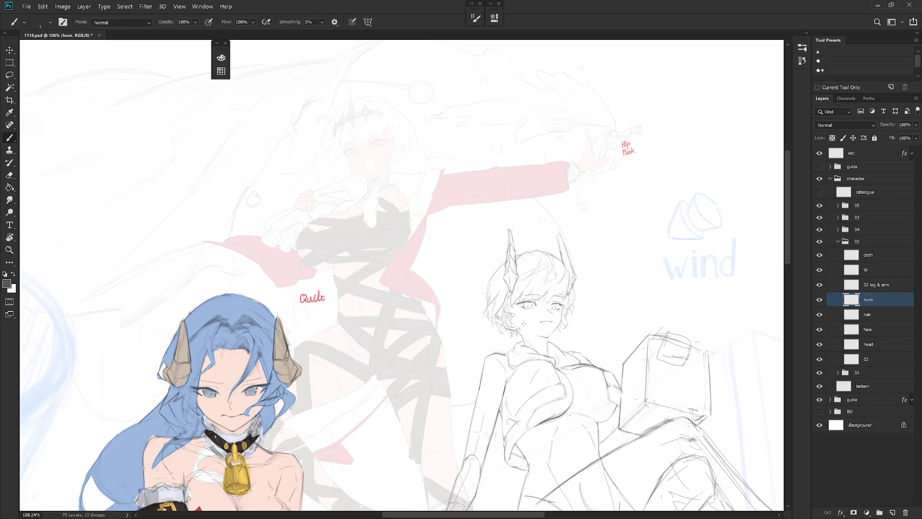
# - Darken the right horn's outer edge and the hair stroke beside it
pyautogui.scroll(5, 584, 281)
pyautogui.press('e')
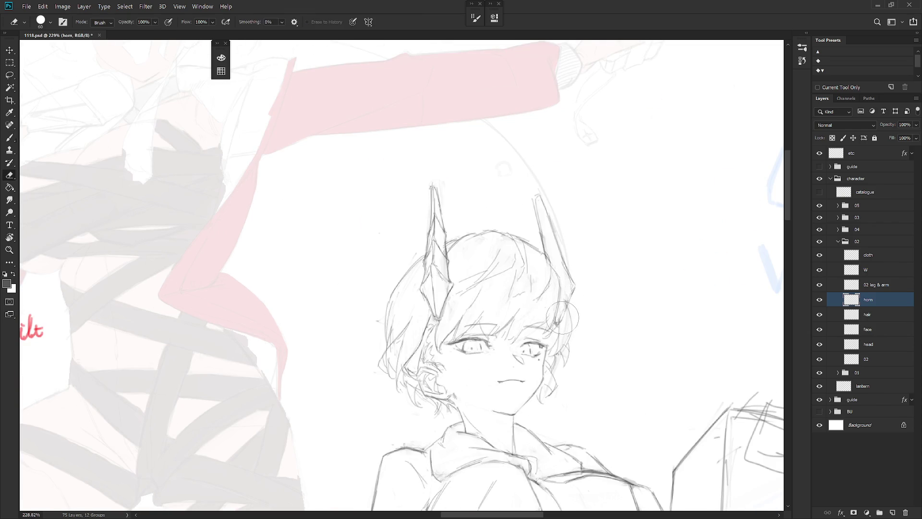
pyautogui.press('b')
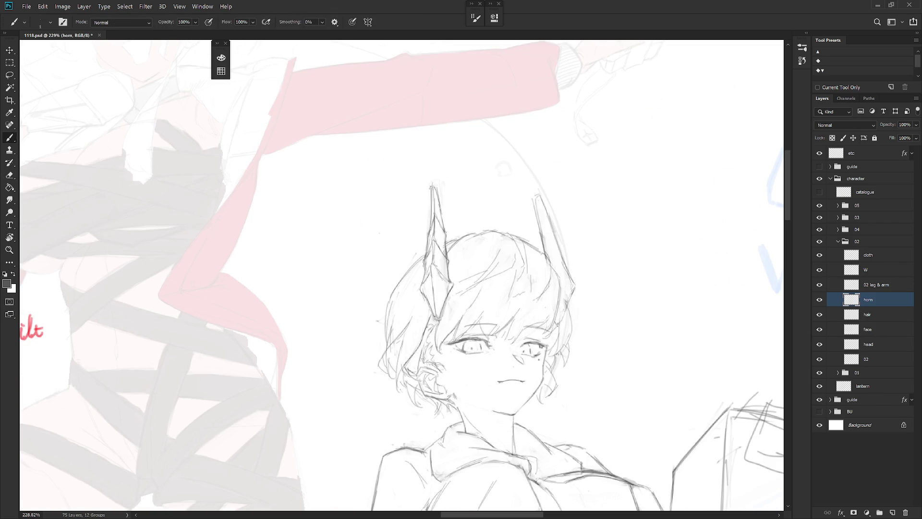
pyautogui.moveTo(562, 319); pyautogui.dragTo(572, 295)
pyautogui.press('e')
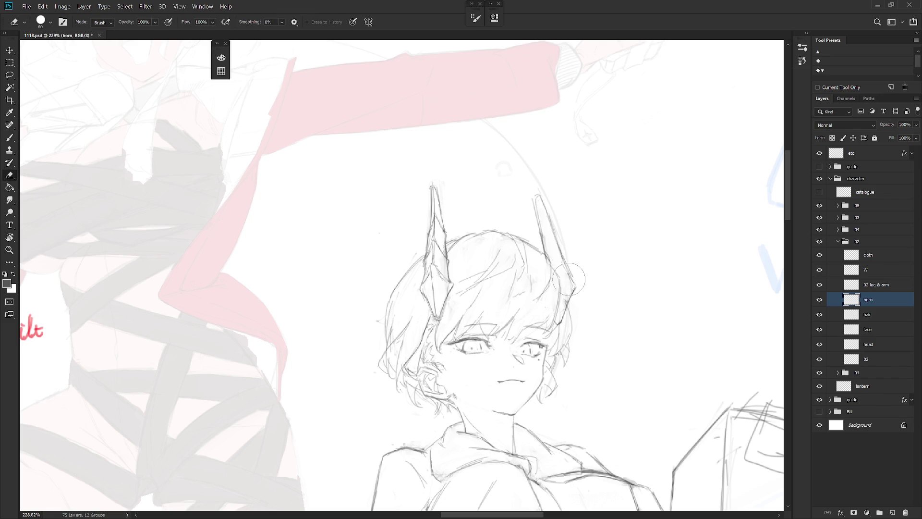
pyautogui.press('b')
pyautogui.moveTo(567, 304)
pyautogui.mouseDown()
pyautogui.moveTo(576, 279)
pyautogui.moveTo(570, 302)
pyautogui.mouseUp()
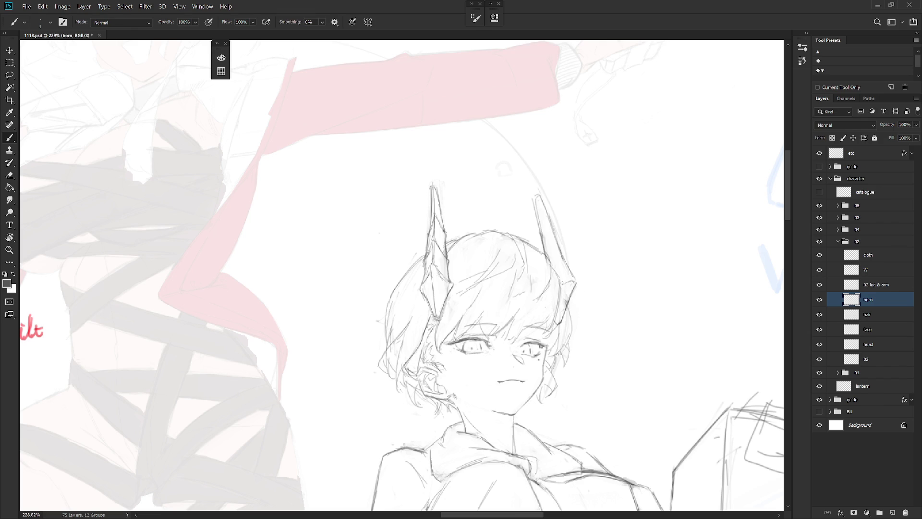
pyautogui.moveTo(564, 258)
pyautogui.mouseDown()
pyautogui.moveTo(575, 282)
pyautogui.moveTo(563, 255)
pyautogui.mouseUp()
pyautogui.moveTo(569, 269)
pyautogui.mouseDown()
pyautogui.moveTo(564, 252)
pyautogui.moveTo(569, 274)
pyautogui.mouseUp()
# - Draw the segment division across the right horn and redraw its outer edge toward the tip
pyautogui.moveTo(543, 232); pyautogui.dragTo(553, 223)
pyautogui.hotkey('ctrl', 'z')
pyautogui.press('e')
pyautogui.press('b')
pyautogui.moveTo(543, 233)
pyautogui.mouseDown()
pyautogui.moveTo(560, 227)
pyautogui.moveTo(539, 244)
pyautogui.moveTo(542, 225)
pyautogui.moveTo(544, 257)
pyautogui.moveTo(539, 232)
pyautogui.mouseUp()
pyautogui.hotkey('ctrl', 'z')
pyautogui.press('e')
pyautogui.press('b')
pyautogui.moveTo(539, 196); pyautogui.dragTo(550, 219)
pyautogui.keyDown('alt'); pyautogui.click(535, 206); pyautogui.keyUp('alt')
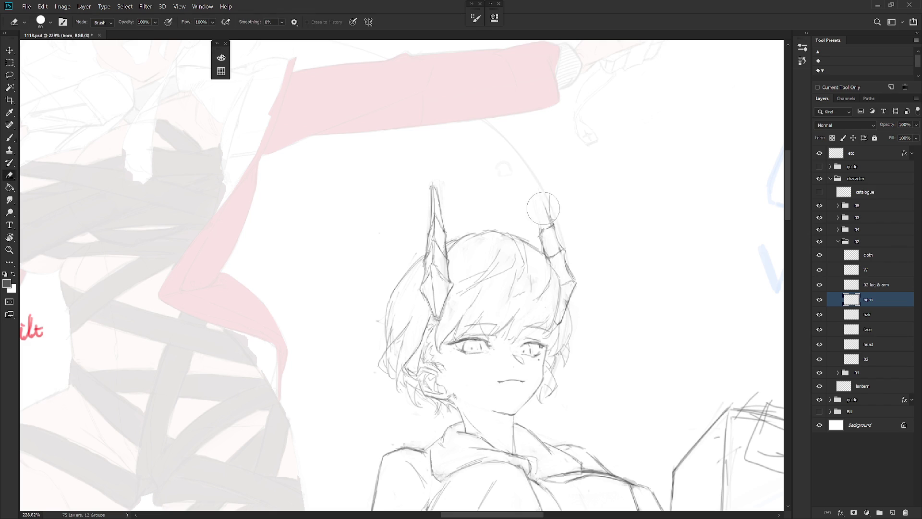
# - Try redrawing the right horn's edge with a taller tip, then undo it
pyautogui.hotkey('ctrl', 'z')
pyautogui.moveTo(541, 228)
pyautogui.mouseDown()
pyautogui.moveTo(548, 191)
pyautogui.moveTo(542, 231)
pyautogui.mouseUp()
pyautogui.hotkey('ctrl', 'z')
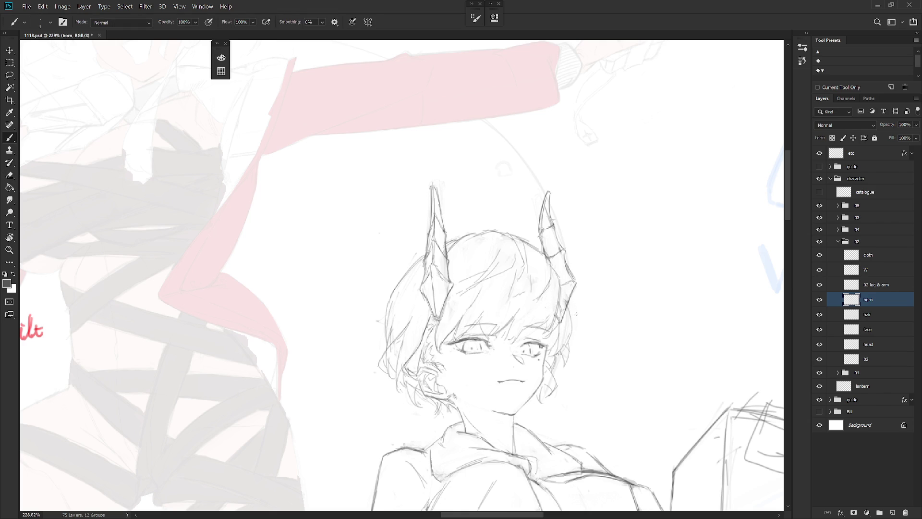
# - Review the whole illustration, zoom back in on the horned character's face, and select the hair layer
pyautogui.hotkey('ctrl', '0')
pyautogui.moveTo(564, 309); pyautogui.dragTo(605, 291)
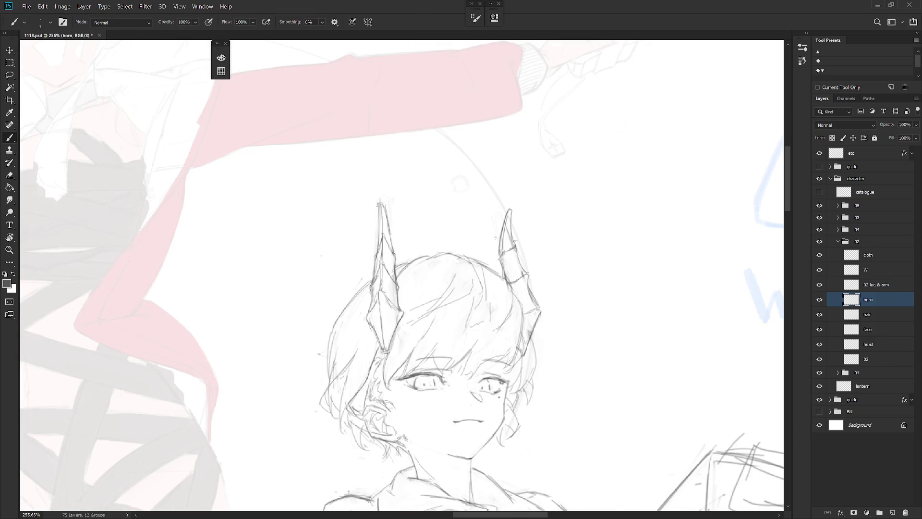
pyautogui.moveTo(544, 289)
pyautogui.mouseDown()
pyautogui.moveTo(475, 264)
pyautogui.moveTo(519, 360)
pyautogui.mouseUp()
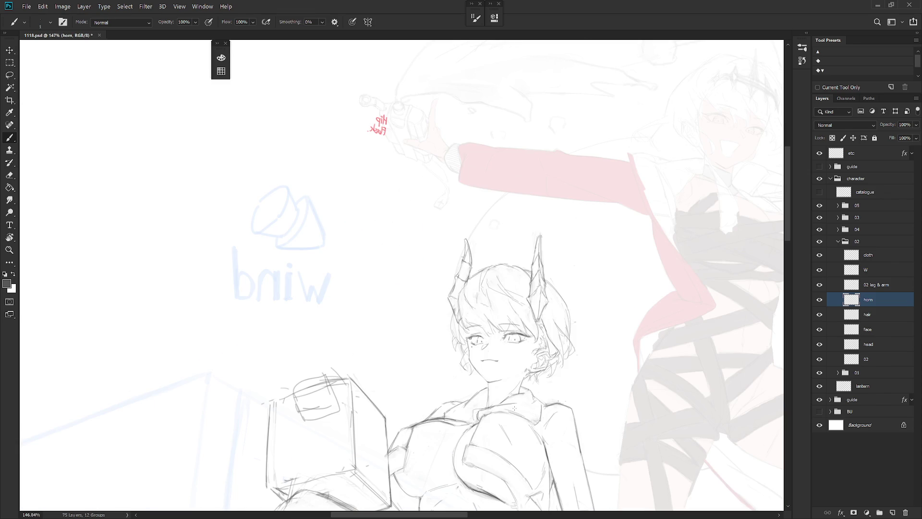
pyautogui.moveTo(502, 353); pyautogui.dragTo(533, 353)
pyautogui.press('e')
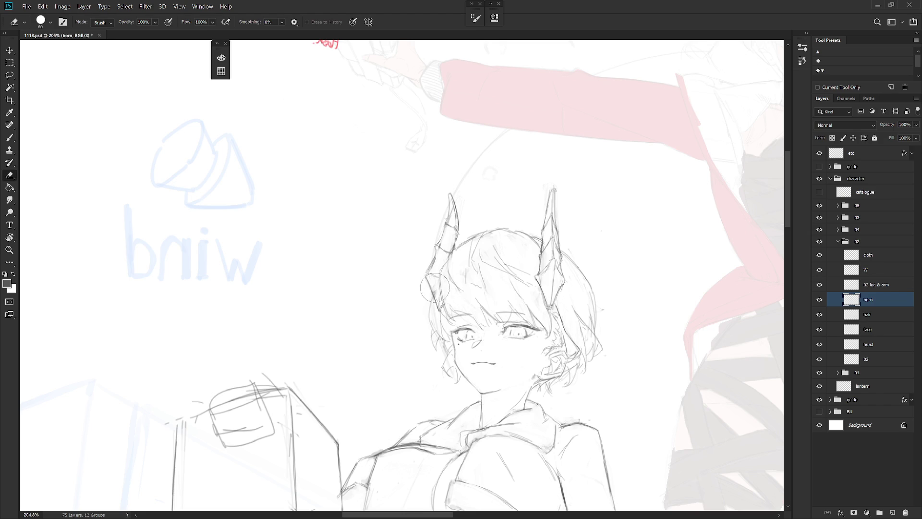
pyautogui.click(880, 314)
pyautogui.press('l')
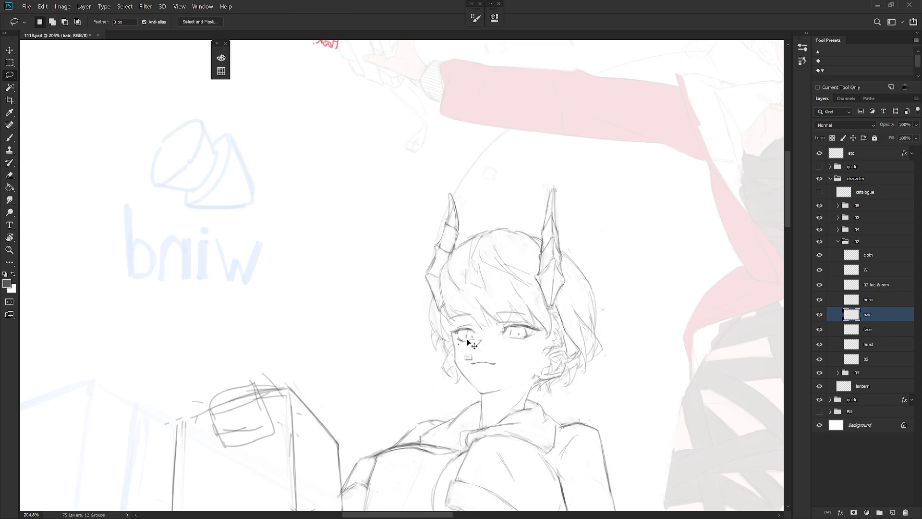
# - Lasso-select parts of the left horn's edge on the horn layer, then deselect
pyautogui.press('b')
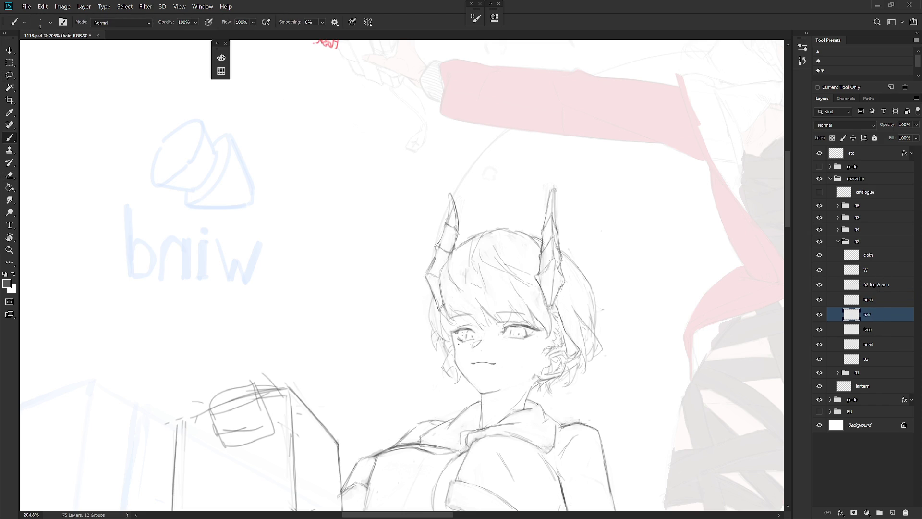
pyautogui.click(880, 300)
pyautogui.press('l')
pyautogui.moveTo(441, 291); pyautogui.dragTo(465, 320)
pyautogui.press('b')
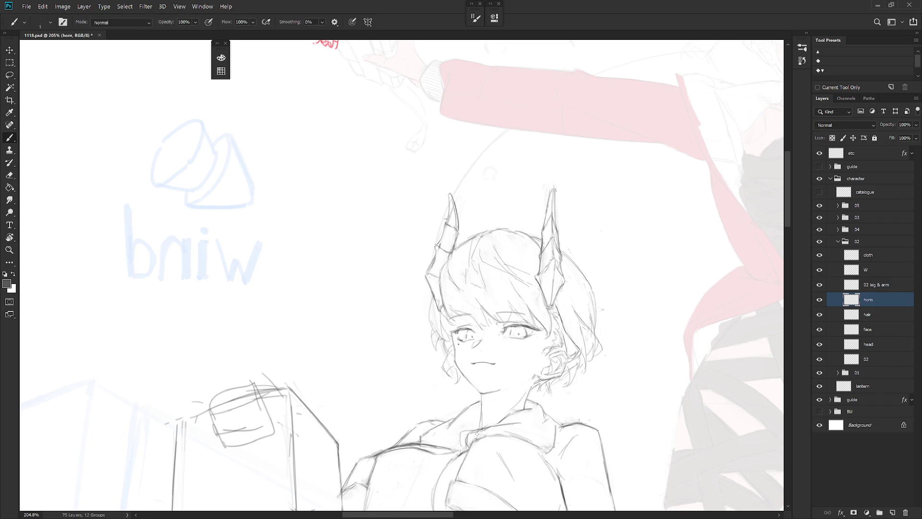
pyautogui.press('l')
pyautogui.moveTo(457, 251); pyautogui.dragTo(452, 260)
pyautogui.hotkey('ctrl', 'd')
pyautogui.press('b')
# - On the hair layer, erase stray lines atop the head and redraw hair at the left horn's base
pyautogui.click(883, 315)
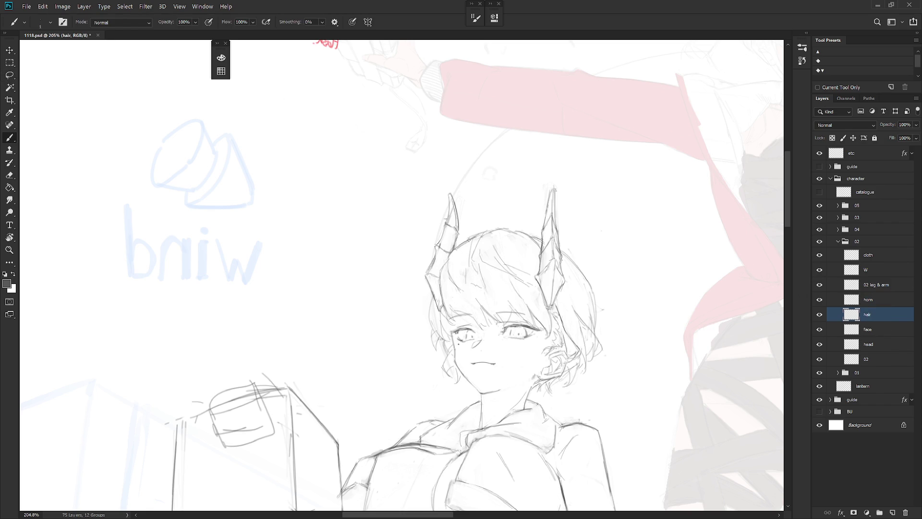
pyautogui.press('e')
pyautogui.moveTo(473, 237); pyautogui.dragTo(462, 245)
pyautogui.press('b')
pyautogui.press('e')
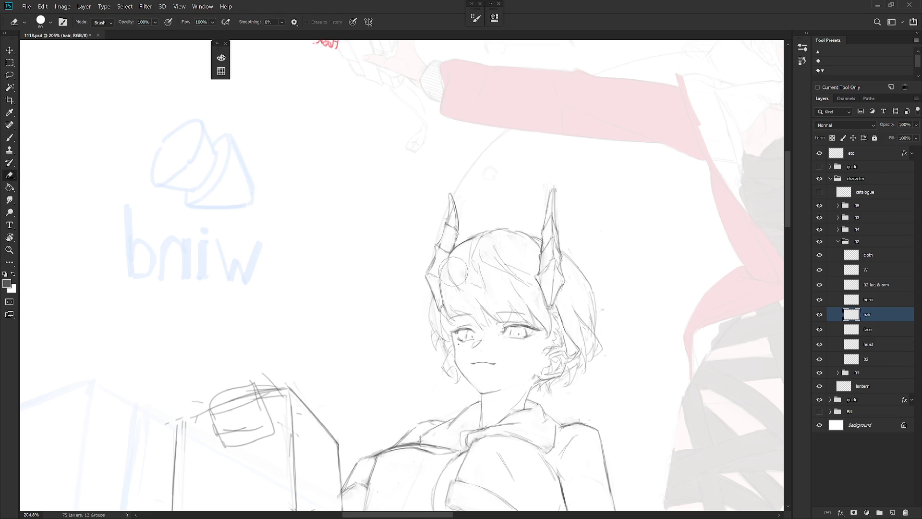
pyautogui.press('b')
pyautogui.moveTo(448, 255)
pyautogui.mouseDown()
pyautogui.moveTo(442, 327)
pyautogui.moveTo(450, 315)
pyautogui.moveTo(442, 317)
pyautogui.mouseUp()
pyautogui.press('e')
pyautogui.press('b')
pyautogui.press('e')
pyautogui.press('b')
pyautogui.press('r')
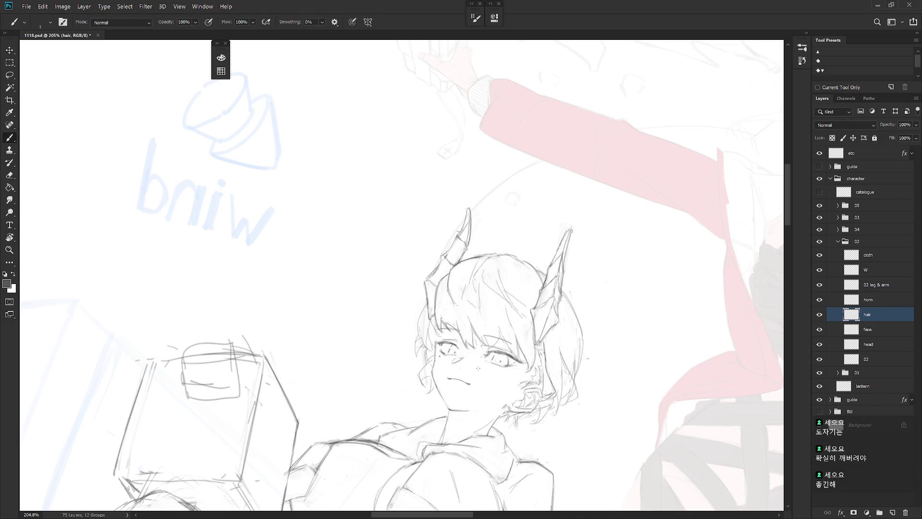
# - Rotate the view upright and draw a fine strand from the bangs toward the right eye
pyautogui.press('r')
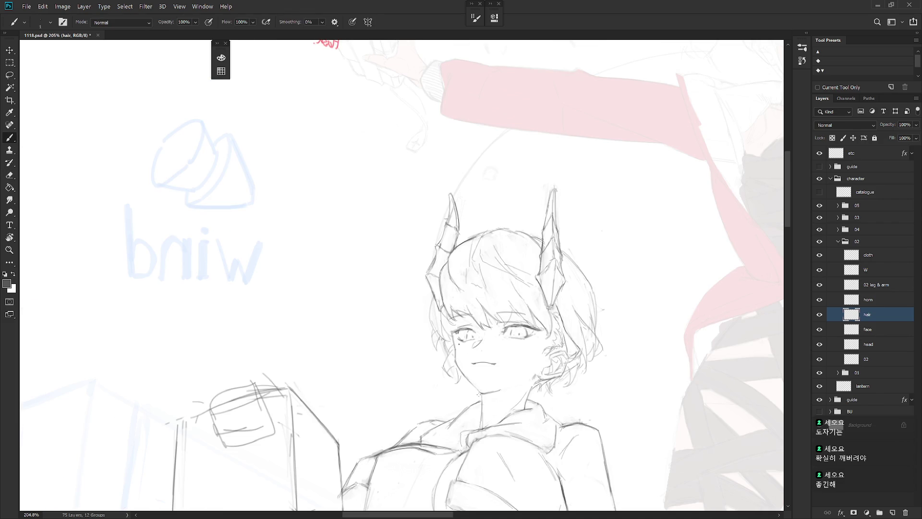
pyautogui.press('e')
pyautogui.press('b')
pyautogui.press('e')
pyautogui.press('b')
pyautogui.moveTo(490, 315); pyautogui.dragTo(509, 326)
# - Add a faint stroke at the right eye's inner corner, then zoom out and back in
pyautogui.press('e')
pyautogui.press('b')
pyautogui.press('e')
pyautogui.press('b')
pyautogui.moveTo(516, 313); pyautogui.dragTo(522, 325)
pyautogui.press('e')
pyautogui.press('b')
pyautogui.scroll(-5, 579, 339)
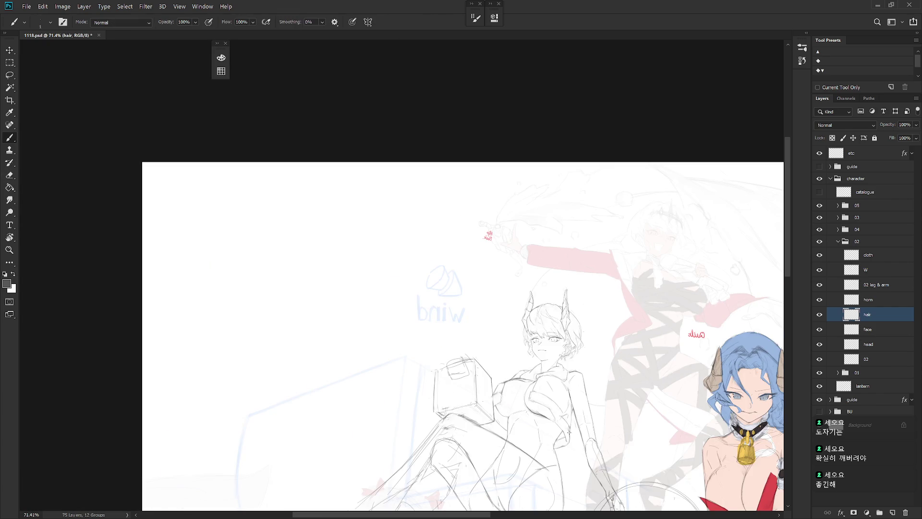
pyautogui.scroll(1, 579, 339)
pyautogui.scroll(1, 579, 339)
pyautogui.scroll(3, 579, 339)
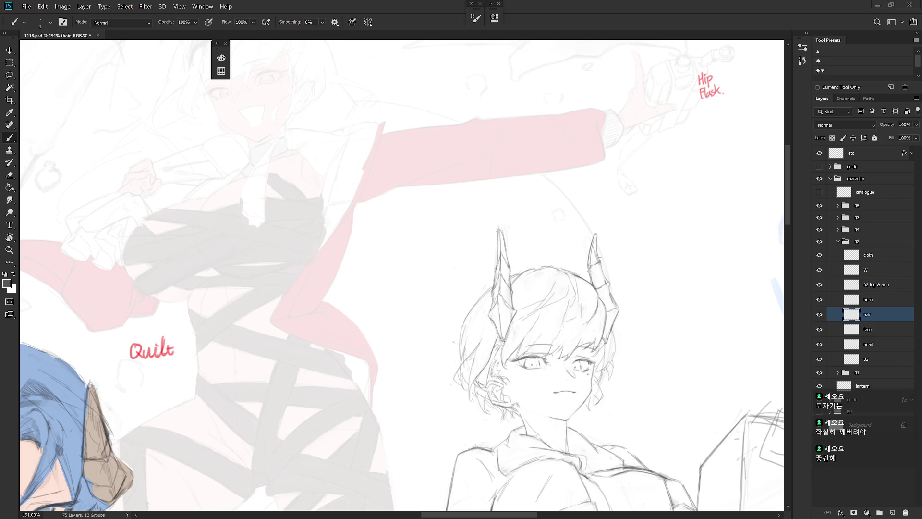
# - Erase part of the right-side hair strands beside the face and draw new small strands
pyautogui.press('e')
pyautogui.press('b')
pyautogui.press('e')
pyautogui.moveTo(520, 343)
pyautogui.mouseDown()
pyautogui.moveTo(510, 350)
pyautogui.moveTo(551, 342)
pyautogui.moveTo(514, 349)
pyautogui.mouseUp()
pyautogui.press('b')
pyautogui.press('e')
pyautogui.press('b')
pyautogui.press('e')
pyautogui.press('b')
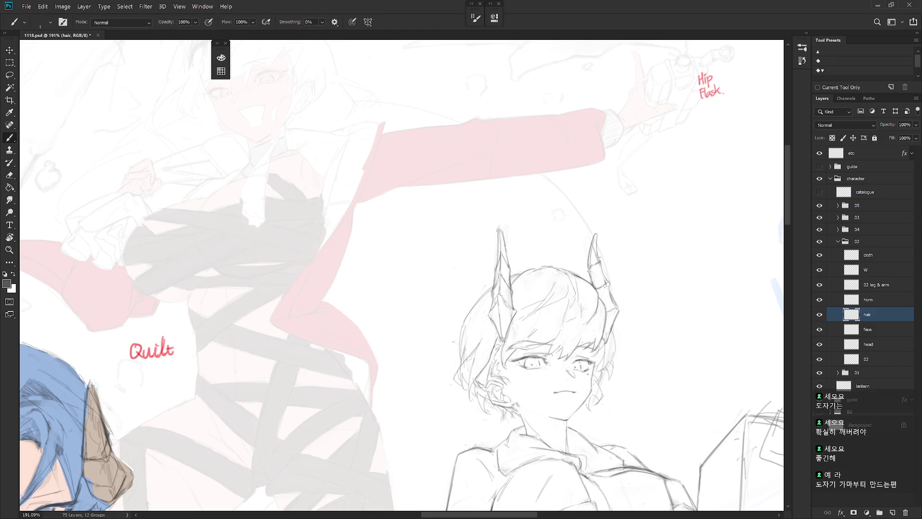
pyautogui.press('e')
pyautogui.moveTo(560, 336)
pyautogui.mouseDown()
pyautogui.moveTo(545, 360)
pyautogui.moveTo(557, 338)
pyautogui.mouseUp()
pyautogui.press('b')
pyautogui.press('e')
pyautogui.press('b')
pyautogui.press('e')
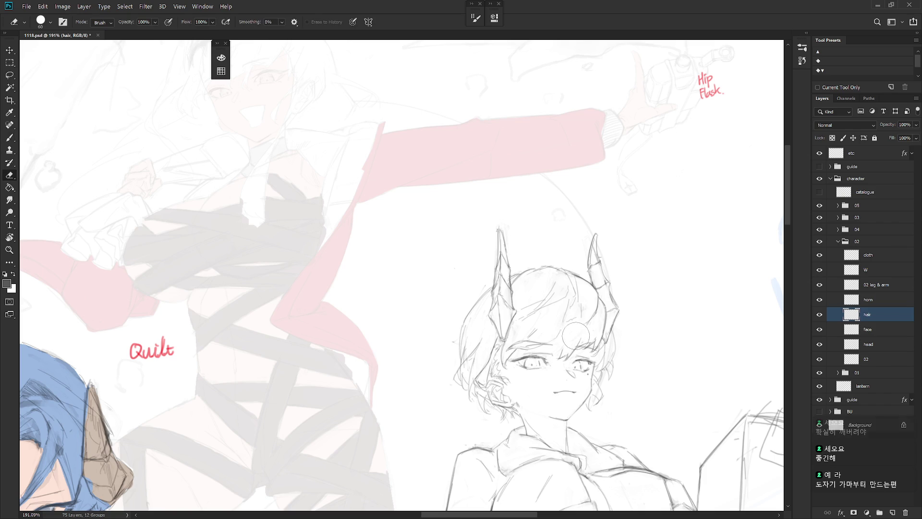
pyautogui.press('b')
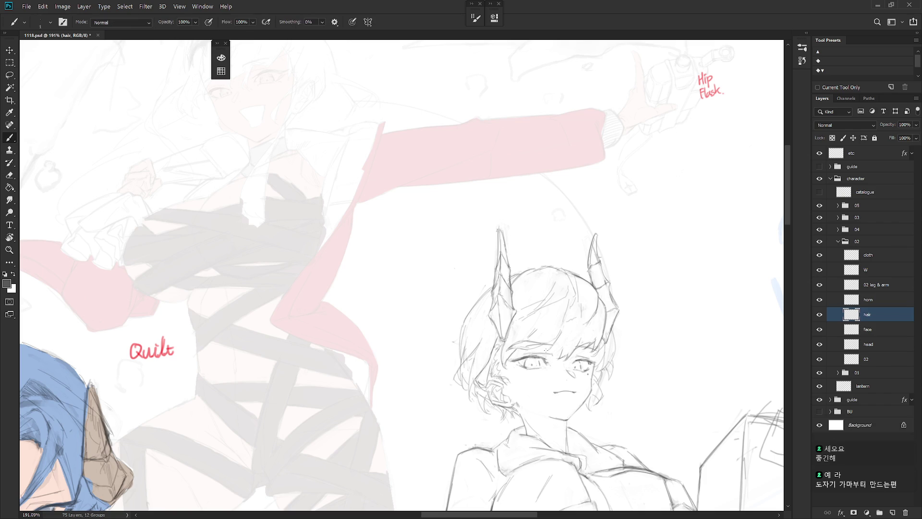
pyautogui.moveTo(556, 346)
pyautogui.mouseDown()
pyautogui.moveTo(548, 354)
pyautogui.moveTo(576, 336)
pyautogui.mouseUp()
# - Erase the stray hair strokes near the face and right cheek
pyautogui.press('e')
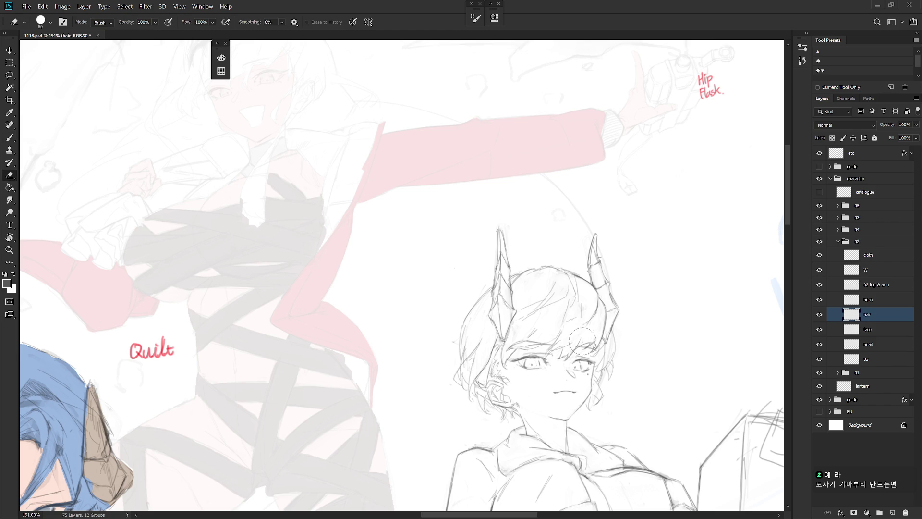
pyautogui.press('b')
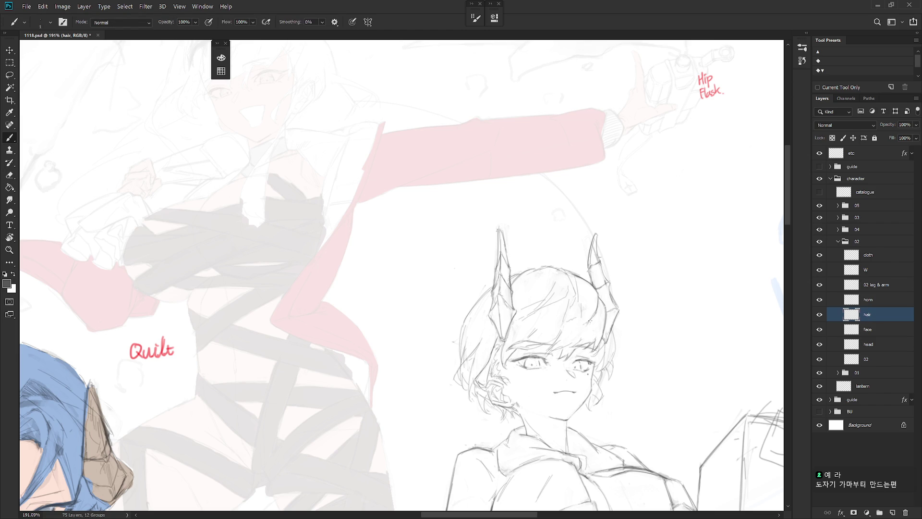
pyautogui.press('e')
pyautogui.moveTo(581, 342); pyautogui.dragTo(557, 365)
pyautogui.press('b')
pyautogui.press('e')
pyautogui.moveTo(600, 335); pyautogui.dragTo(582, 359)
pyautogui.press('b')
pyautogui.press('e')
pyautogui.moveTo(608, 336); pyautogui.dragTo(598, 345)
pyautogui.press('b')
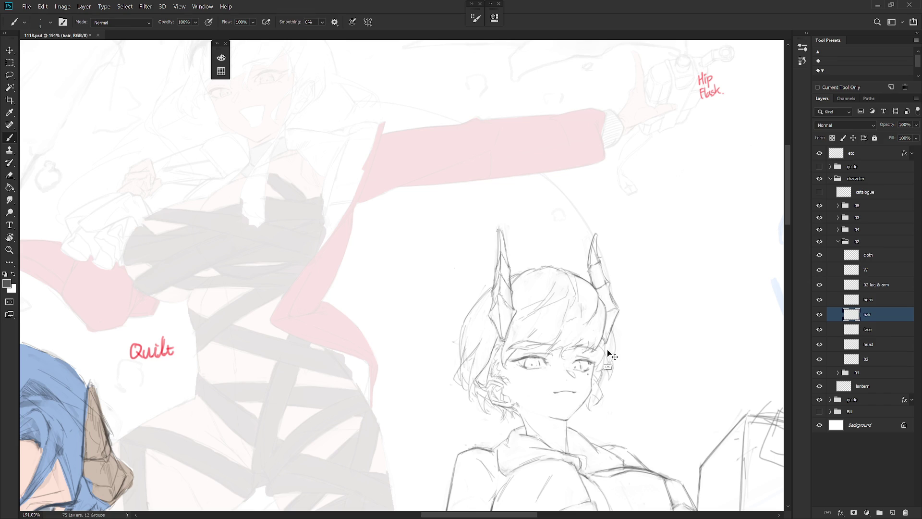
# - Add a dark strand on the hair's right side and erase a small patch
pyautogui.press('e')
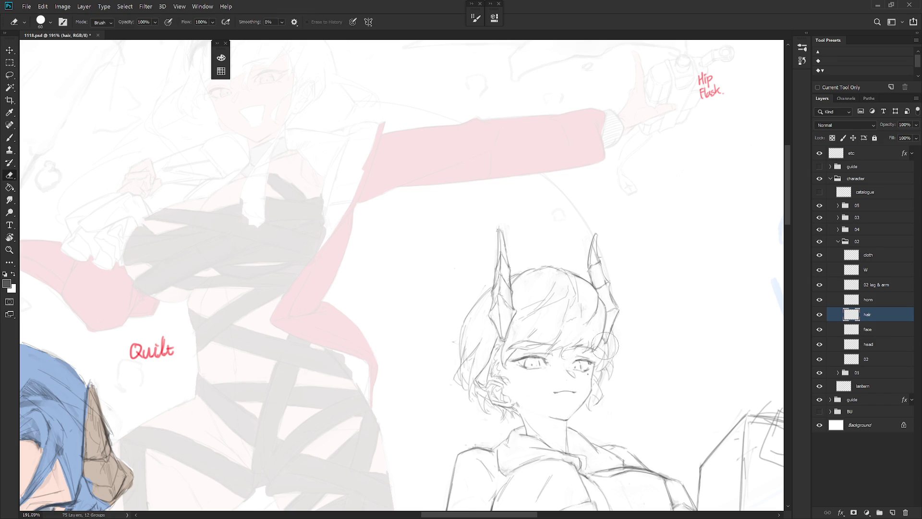
pyautogui.press('b')
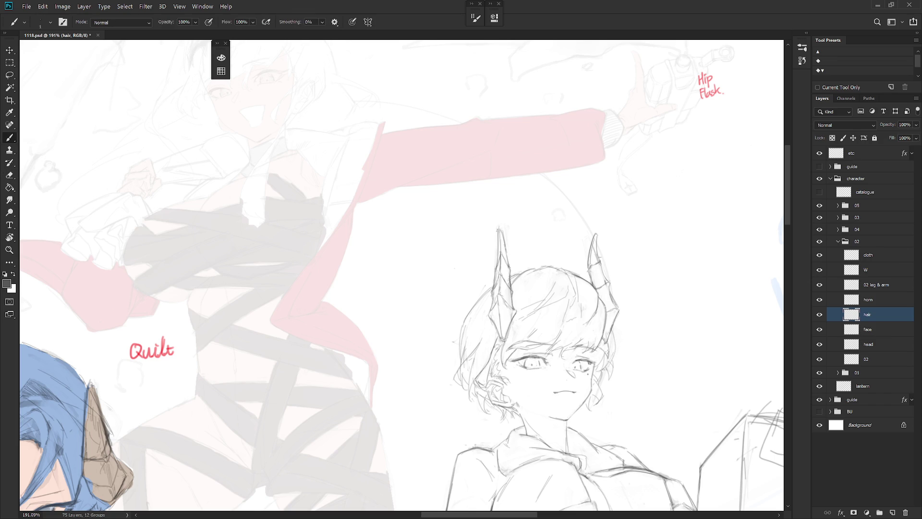
pyautogui.press('e')
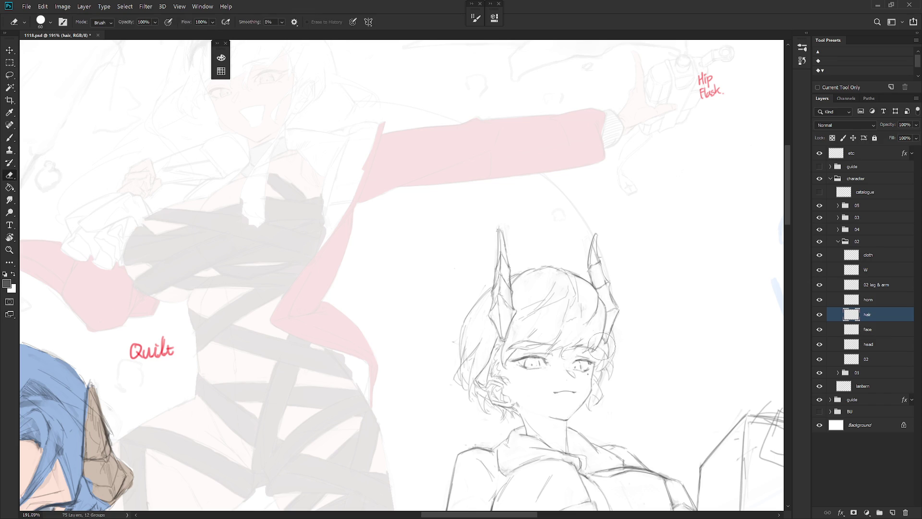
pyautogui.press('b')
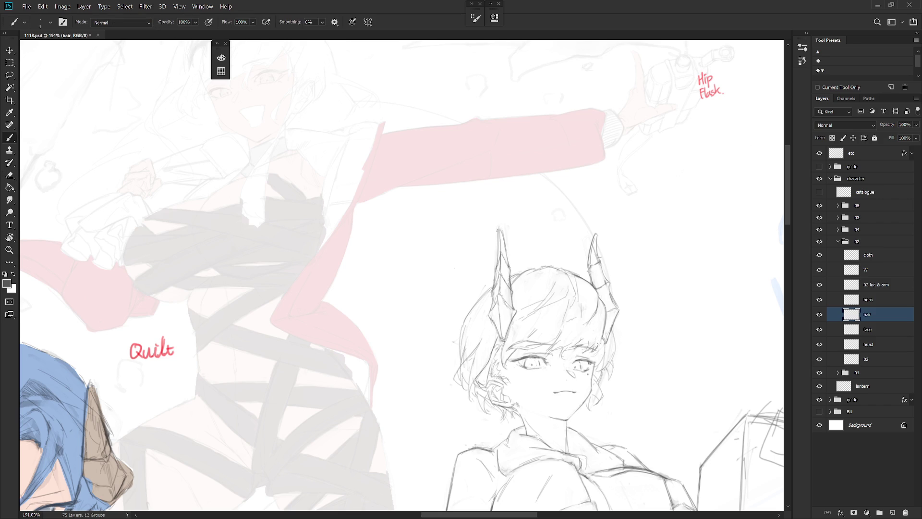
pyautogui.moveTo(602, 344)
pyautogui.mouseDown()
pyautogui.moveTo(593, 358)
pyautogui.moveTo(584, 352)
pyautogui.mouseUp()
pyautogui.press('e')
pyautogui.moveTo(580, 355); pyautogui.dragTo(584, 353)
pyautogui.press('b')
# - Zoom out, mirror the canvas horizontally, centre the horned character and zoom back in
pyautogui.scroll(-5, 613, 335)
pyautogui.press('h')
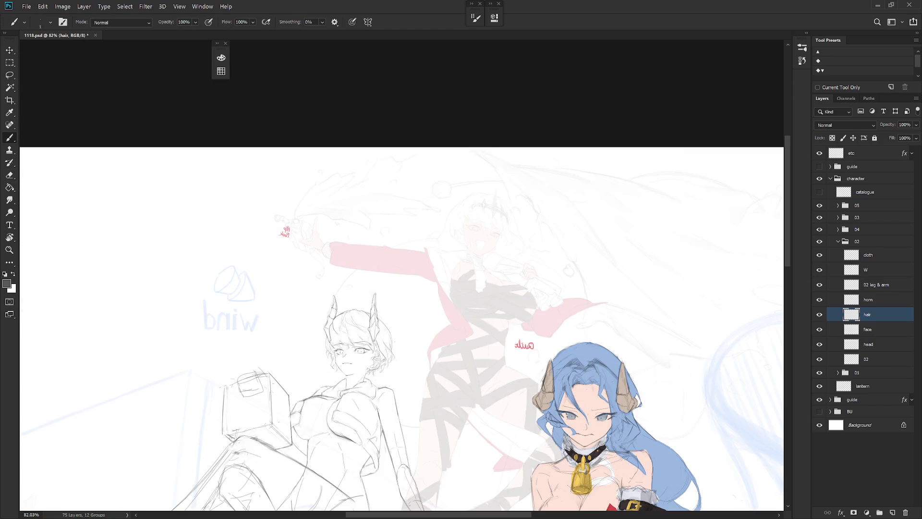
pyautogui.moveTo(533, 458); pyautogui.dragTo(661, 397)
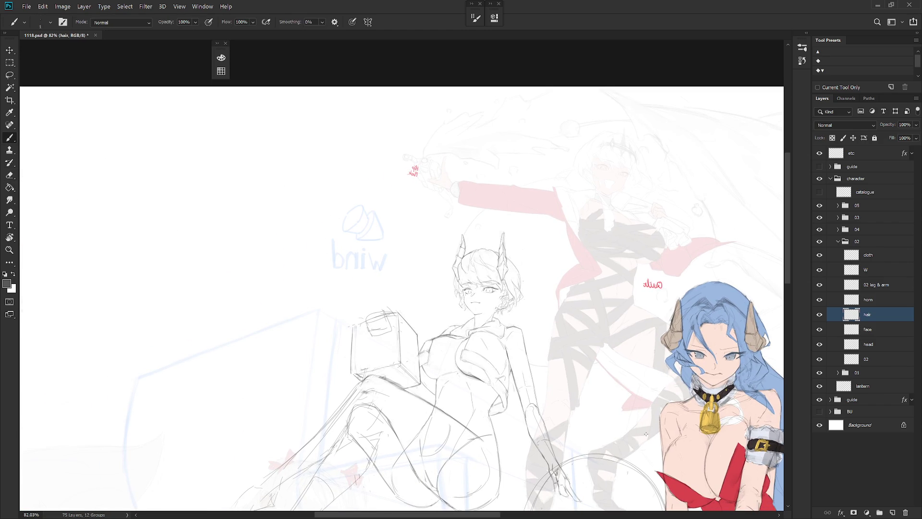
pyautogui.scroll(3, 492, 286)
pyautogui.press('e')
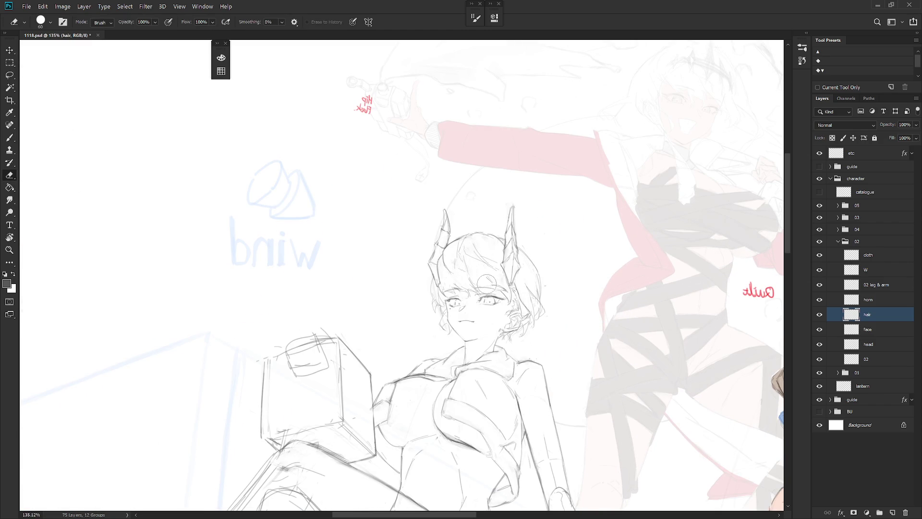
pyautogui.press('b')
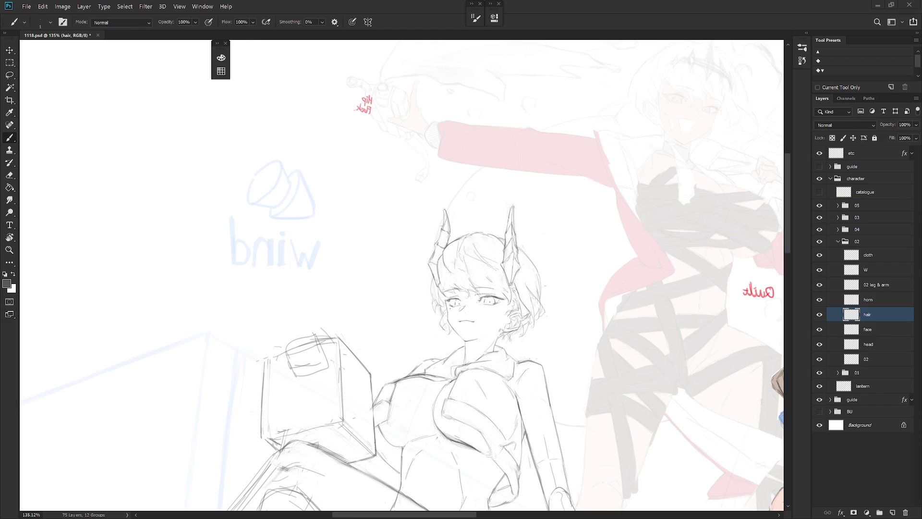
pyautogui.scroll(3, 458, 287)
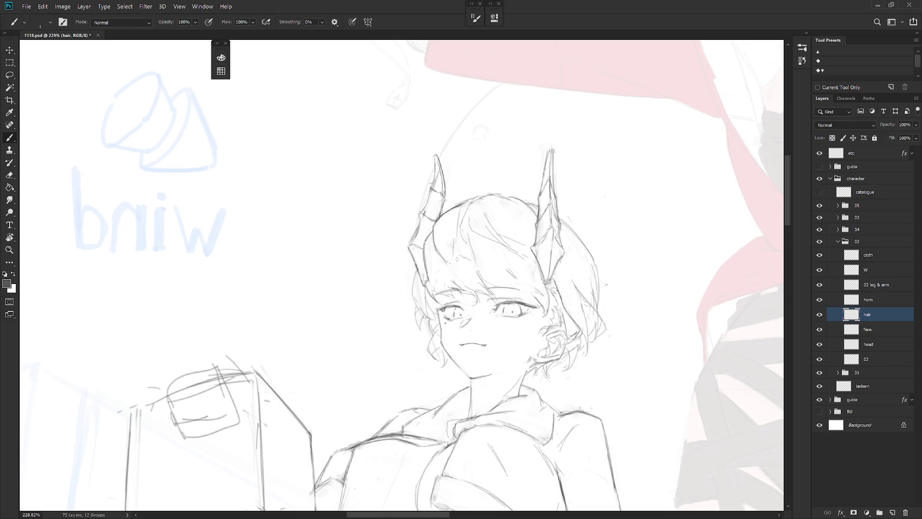
# - Back on the hair layer, try a dark stroke along the bangs, then undo it
pyautogui.press('e')
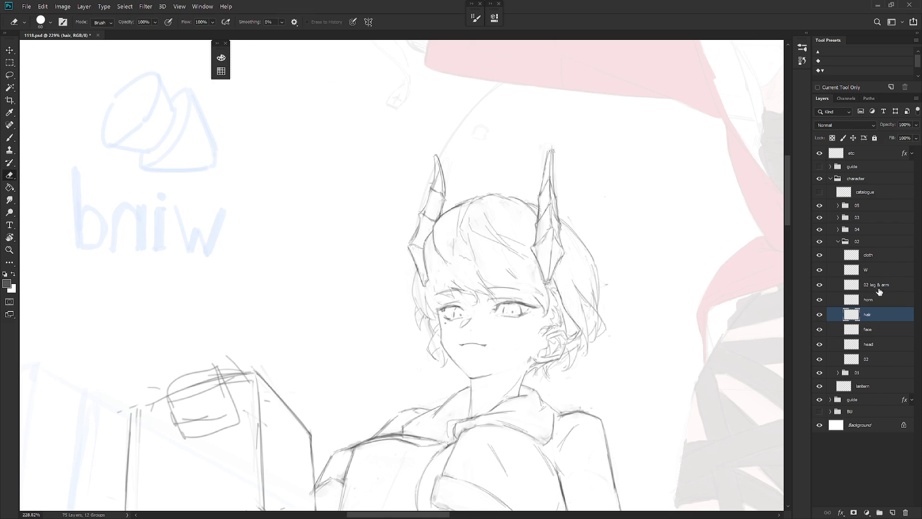
pyautogui.click(862, 299)
pyautogui.press('b')
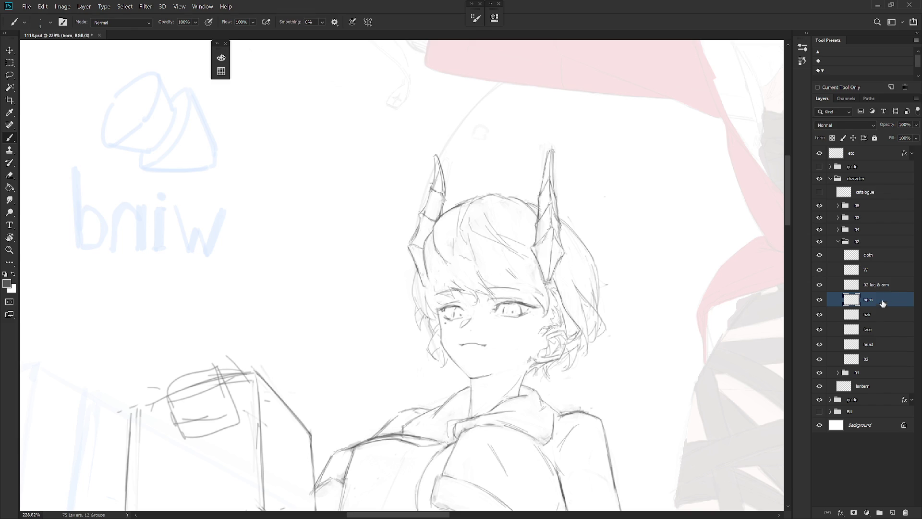
pyautogui.click(878, 316)
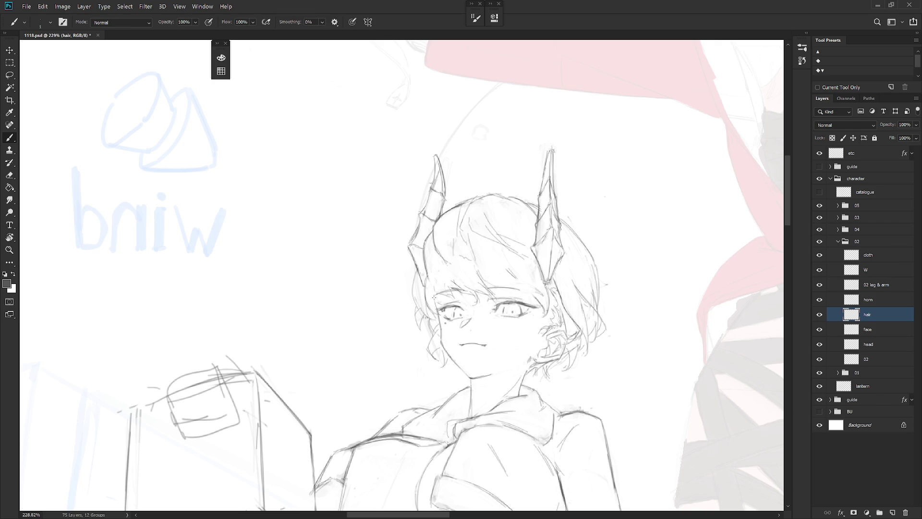
pyautogui.moveTo(431, 301); pyautogui.dragTo(464, 297)
pyautogui.hotkey('ctrl', 'z')
# - Add a short vertical refining stroke to the hair strands
pyautogui.press('l')
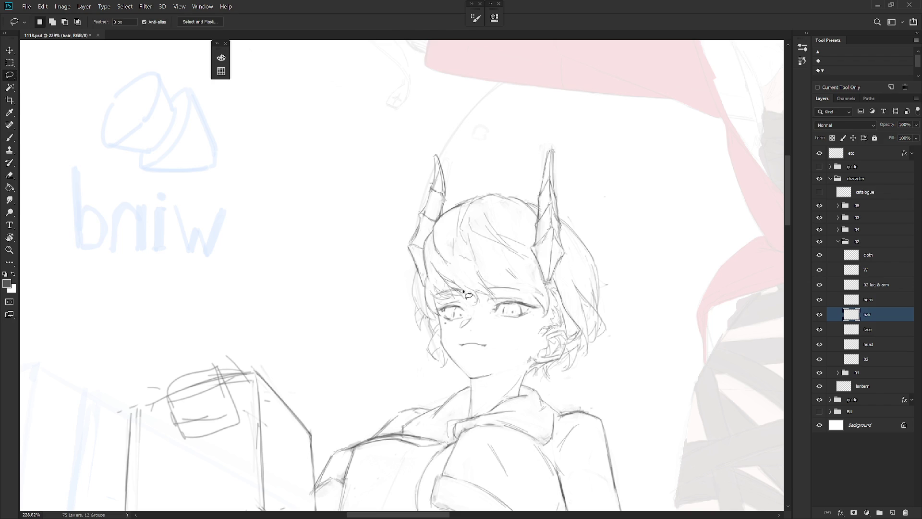
pyautogui.press('b')
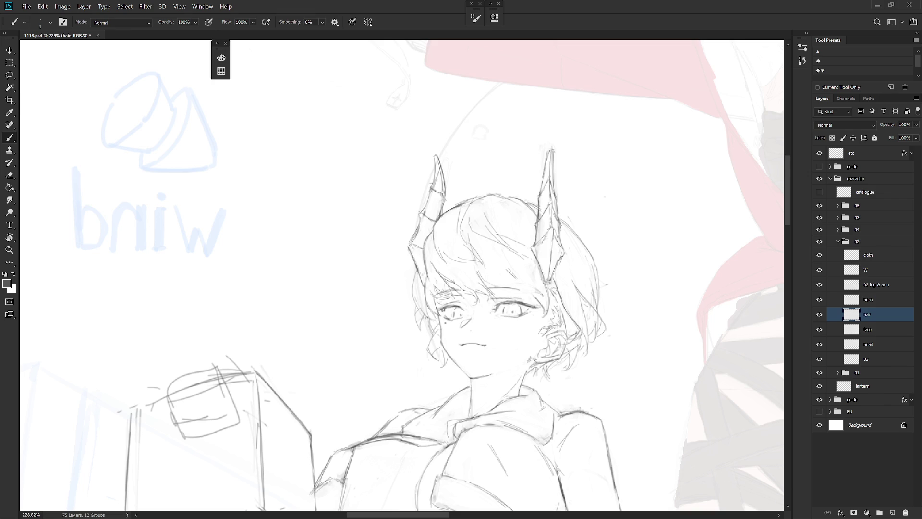
pyautogui.press('e')
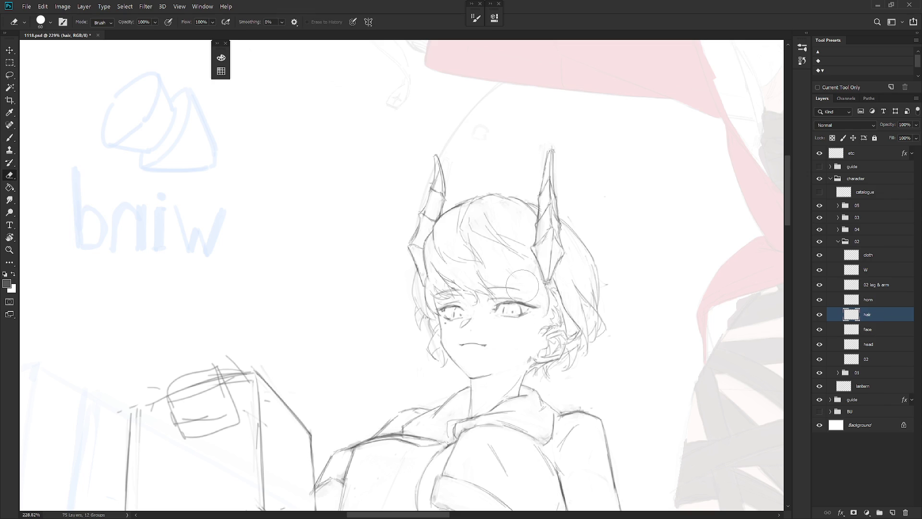
pyautogui.press('b')
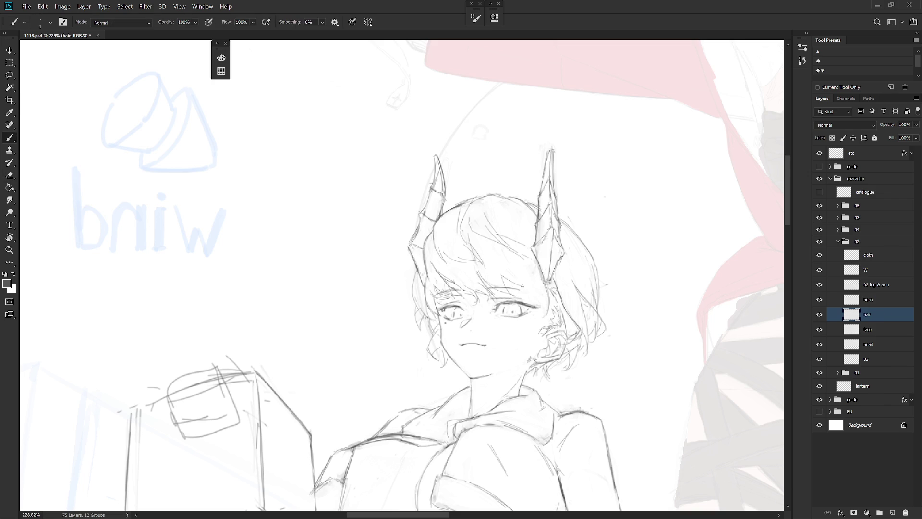
pyautogui.moveTo(529, 275); pyautogui.dragTo(531, 297)
pyautogui.scroll(-10, 625, 322)
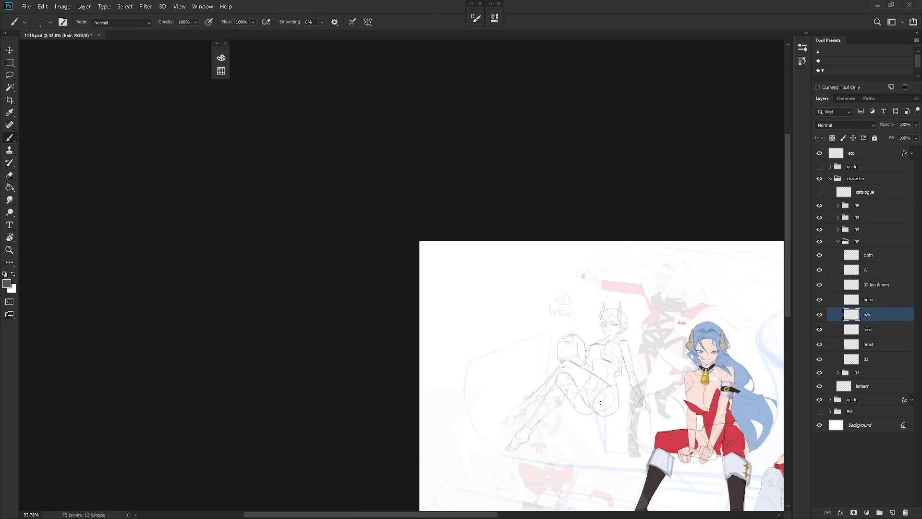
# - On the horn layer, shade the lower inner edge of the right horn
pyautogui.scroll(3, 622, 317)
pyautogui.scroll(9, 622, 317)
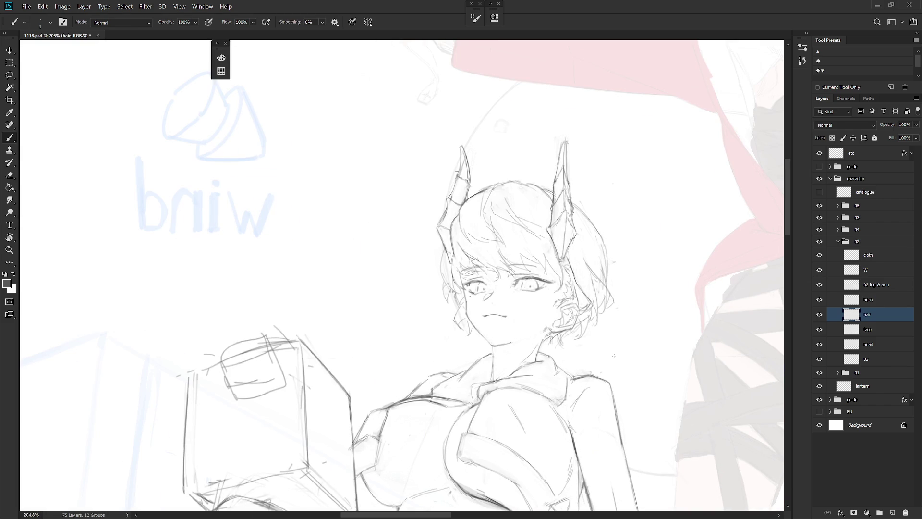
pyautogui.press('e')
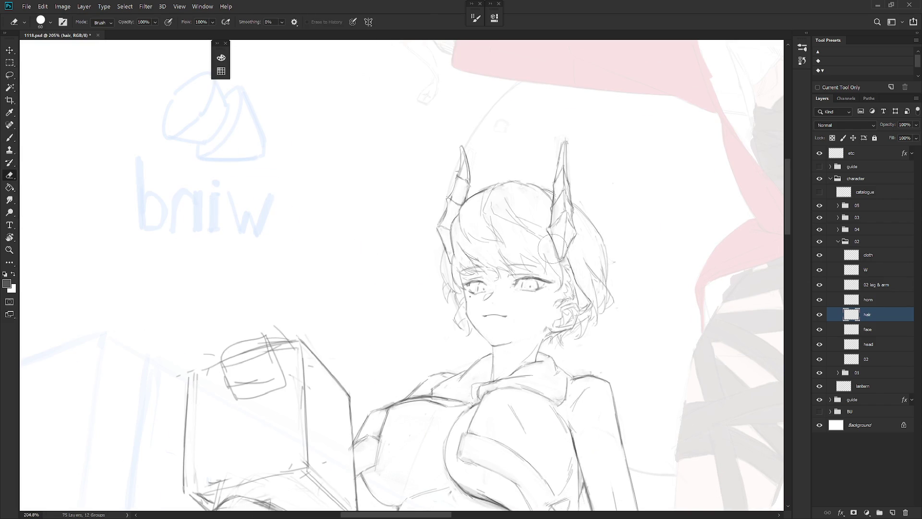
pyautogui.click(882, 303)
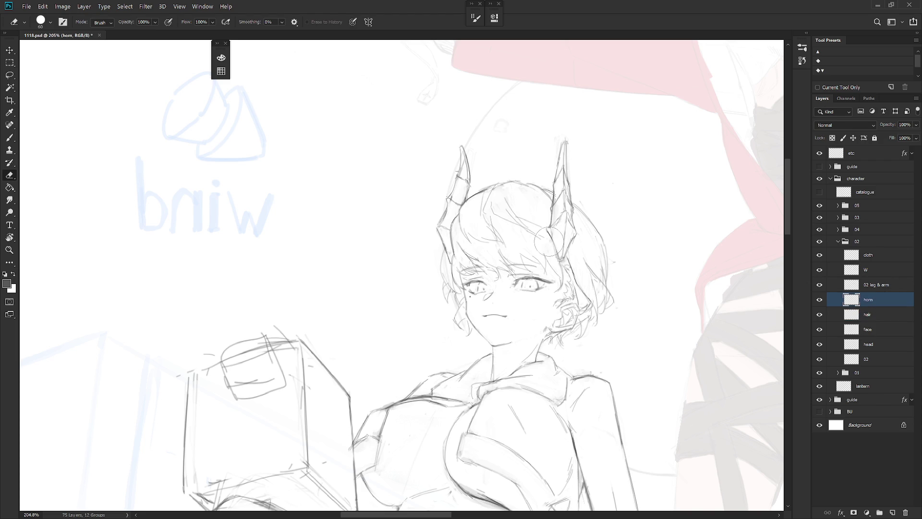
pyautogui.press('b')
pyautogui.moveTo(552, 243); pyautogui.dragTo(560, 259)
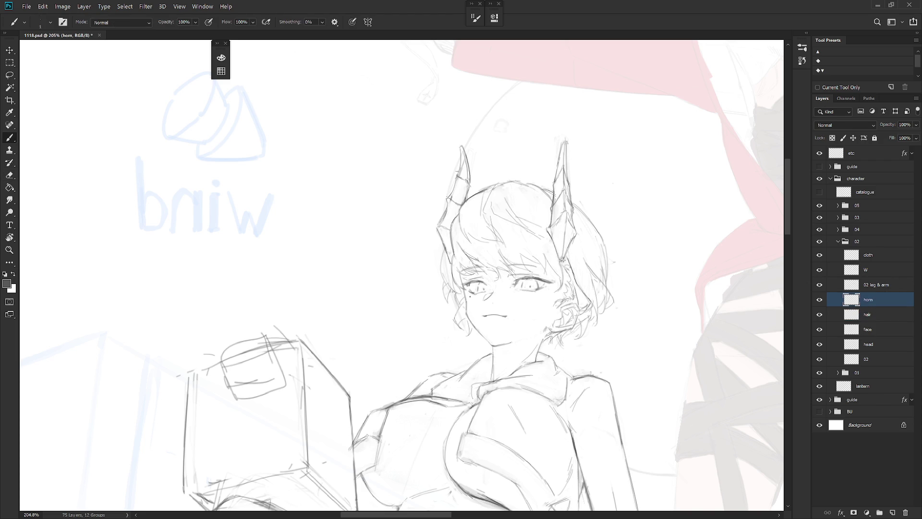
# - Erase part of the right horn's new lower shading
pyautogui.press('e')
pyautogui.moveTo(574, 238); pyautogui.dragTo(564, 260)
pyautogui.press('b')
pyautogui.press('e')
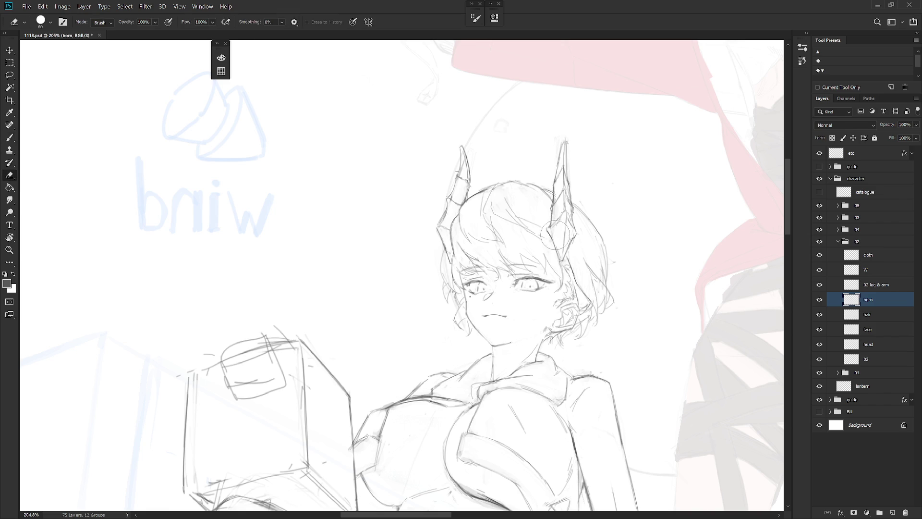
pyautogui.press('b')
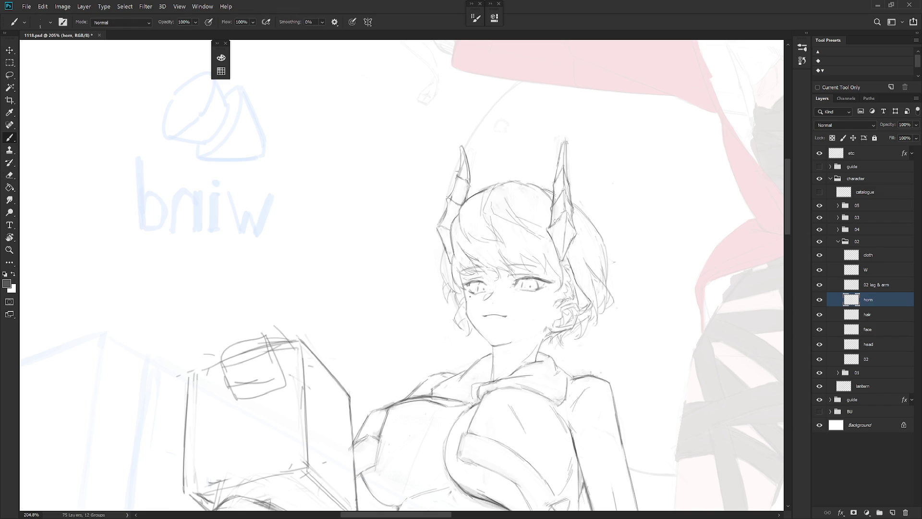
pyautogui.press('e')
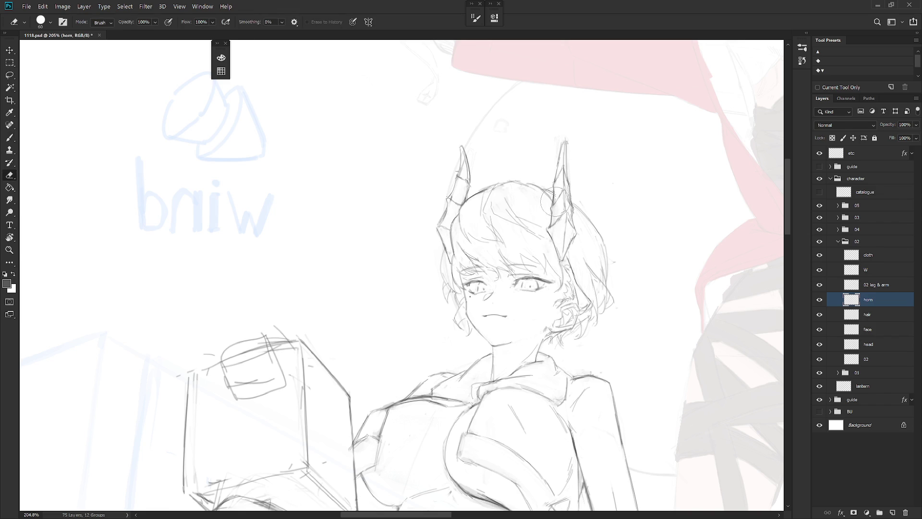
pyautogui.press('b')
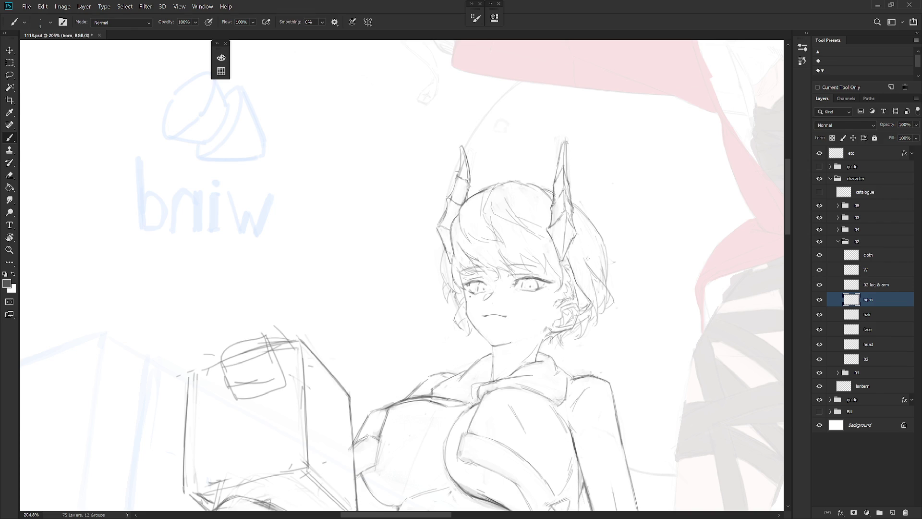
# - Tilt the view about 10° and redraw a short pencil stroke along the hair edge
pyautogui.press('r')
pyautogui.moveTo(588, 267); pyautogui.dragTo(579, 300)
pyautogui.press('e')
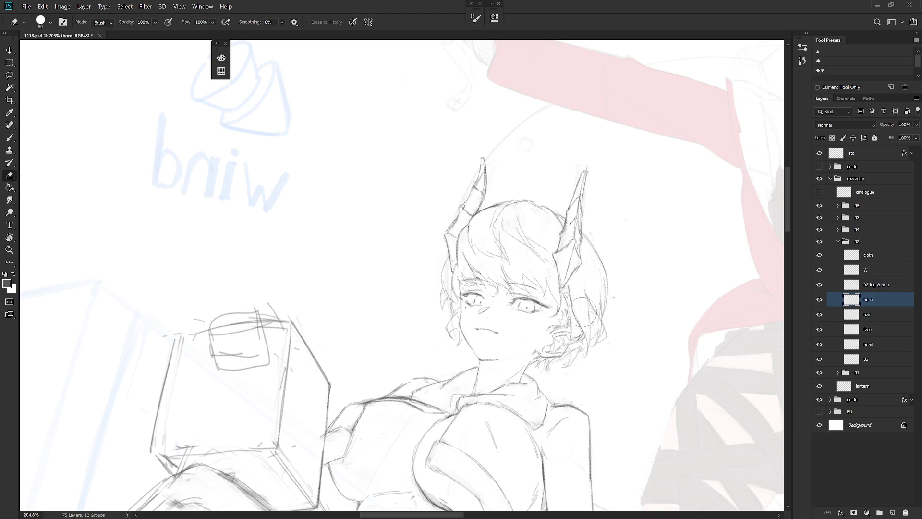
pyautogui.press('b')
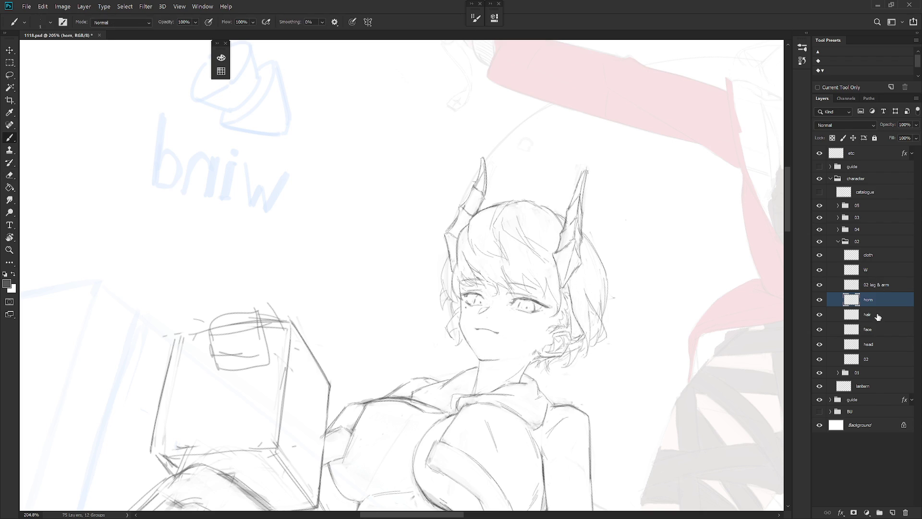
pyautogui.click(877, 315)
pyautogui.press('e')
pyautogui.press('b')
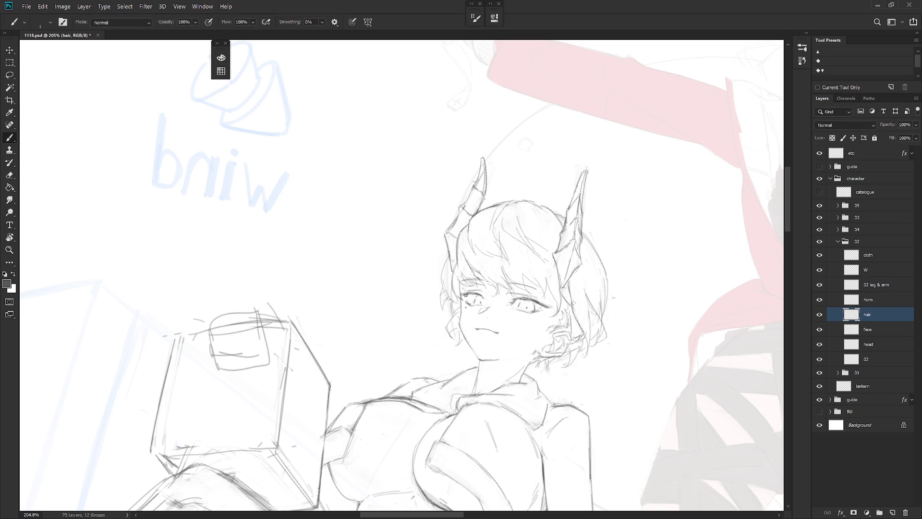
pyautogui.moveTo(573, 313); pyautogui.dragTo(570, 291)
pyautogui.hotkey('ctrl', 'z')
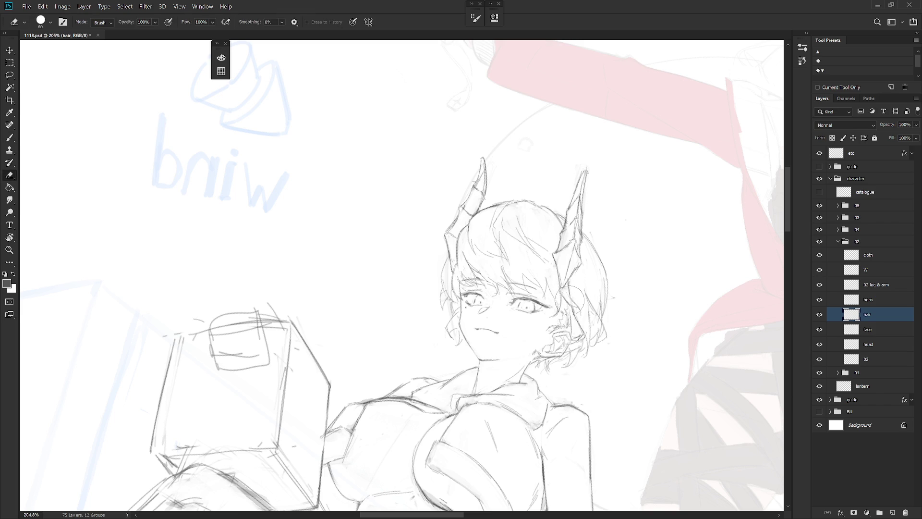
pyautogui.moveTo(569, 289)
pyautogui.mouseDown()
pyautogui.moveTo(576, 308)
pyautogui.moveTo(592, 294)
pyautogui.mouseUp()
pyautogui.press('e')
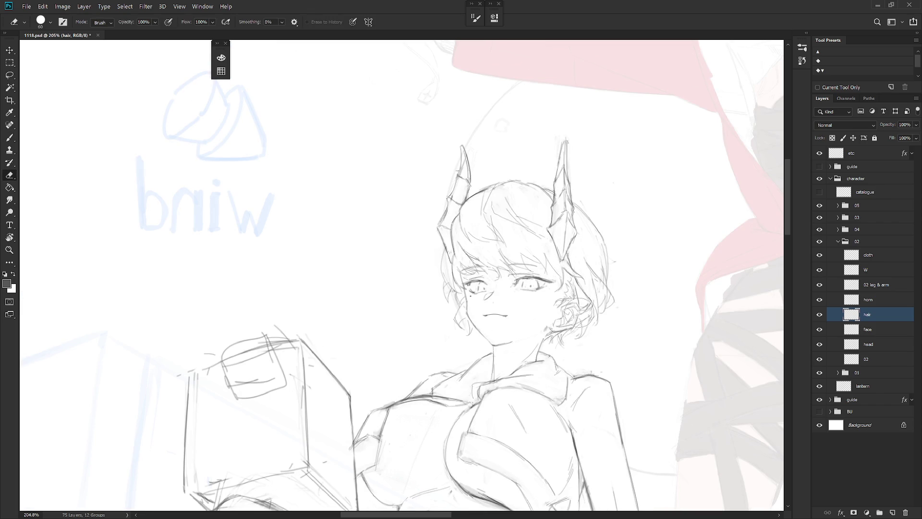
pyautogui.press('b')
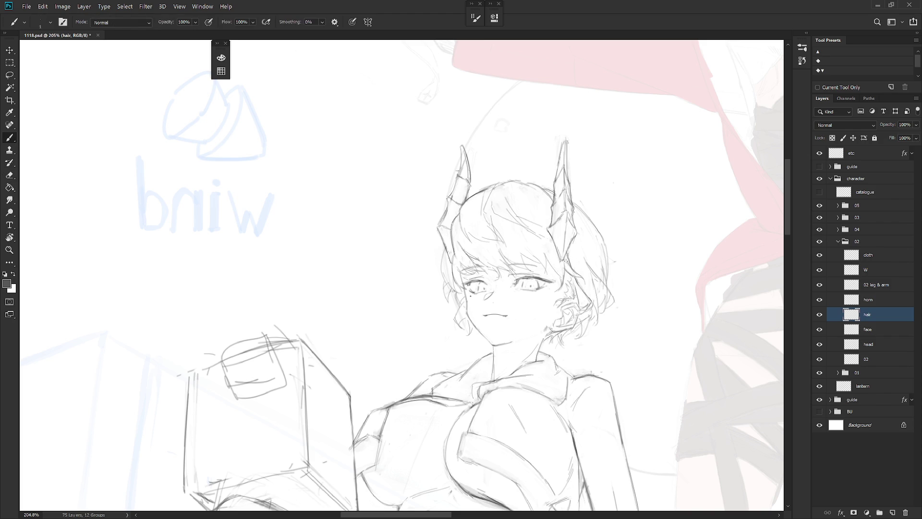
# - Mirror the canvas back, save the file with Ctrl+S, and select the cloth layer
pyautogui.scroll(-5, 648, 299)
pyautogui.scroll(2, 492, 433)
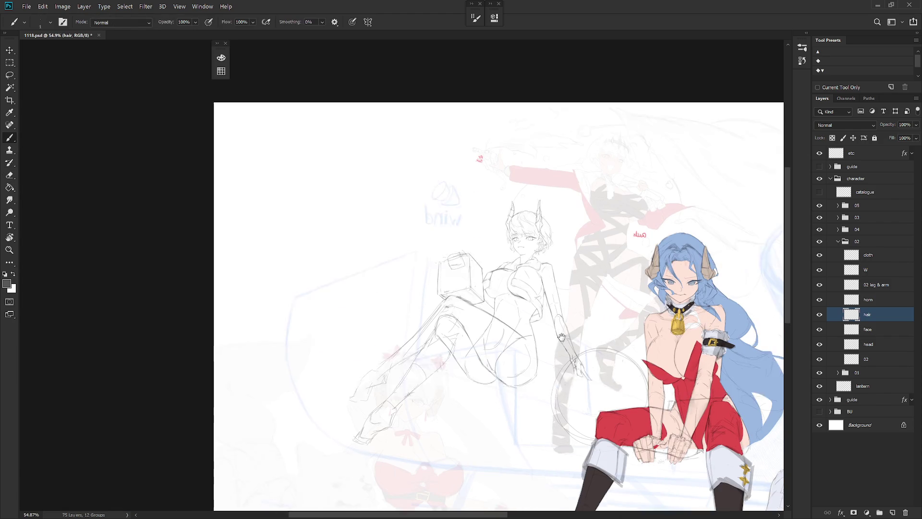
pyautogui.press('h')
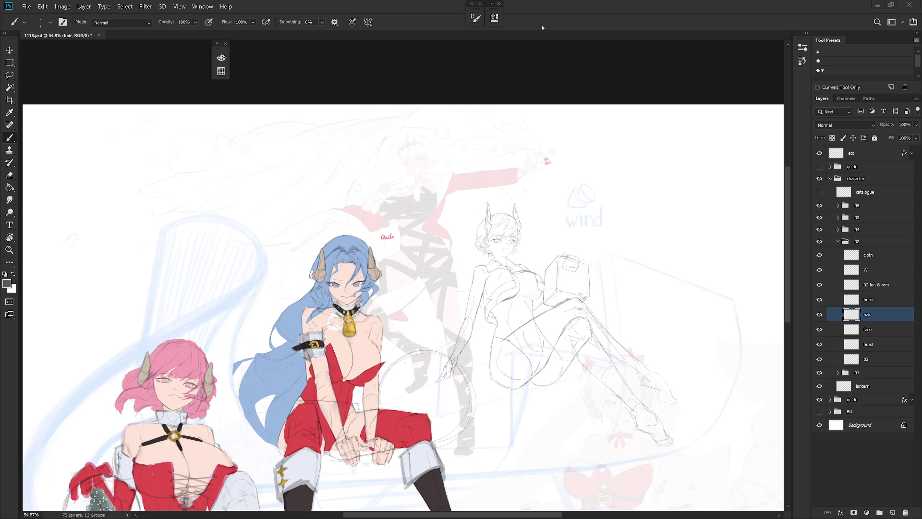
pyautogui.scroll(-1, 535, 133)
pyautogui.scroll(2, 543, 248)
pyautogui.hotkey('ctrl', 's')
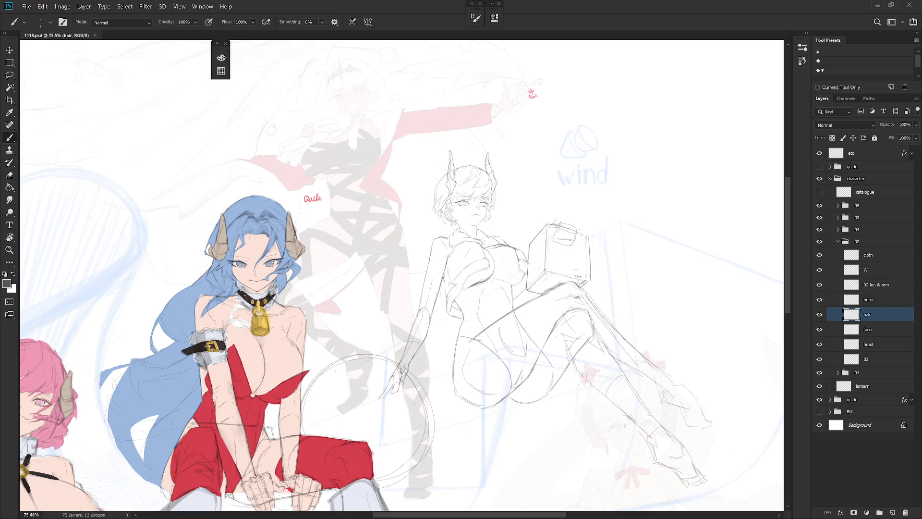
pyautogui.click(875, 261)
# - Create a new Layer 14 above cloth and switch to the pencil with a level view
pyautogui.hotkey('ctrl', 'shift', 'n')
pyautogui.press('Return')
pyautogui.moveTo(606, 362); pyautogui.dragTo(627, 338)
pyautogui.hotkey('shift', 'b')
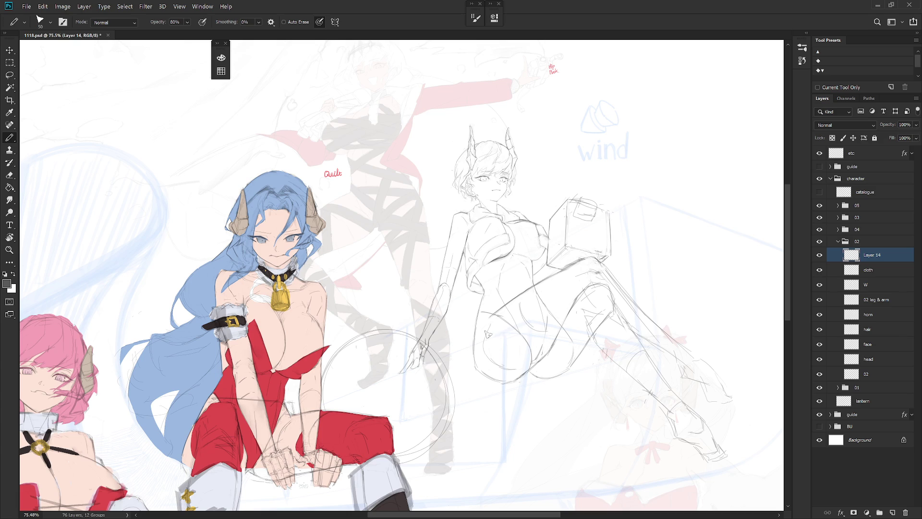
pyautogui.press('r')
pyautogui.moveTo(528, 319); pyautogui.dragTo(534, 288)
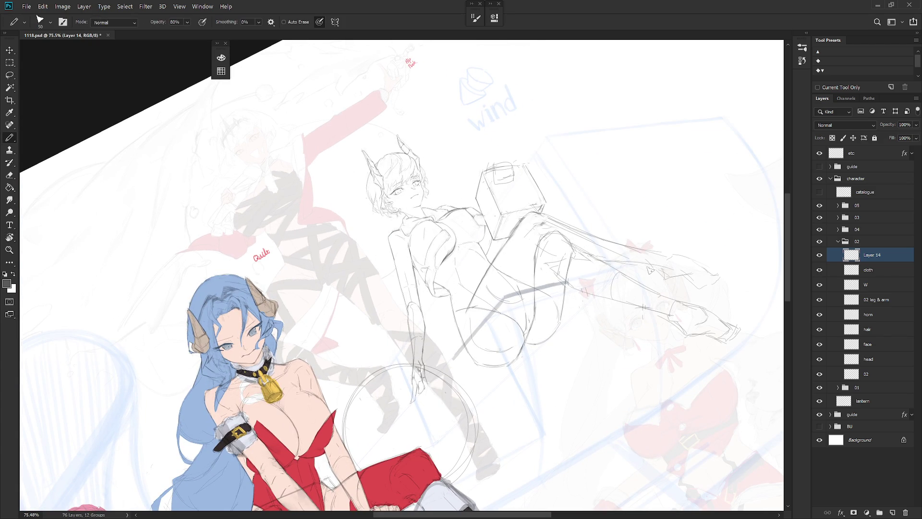
pyautogui.press('Escape')
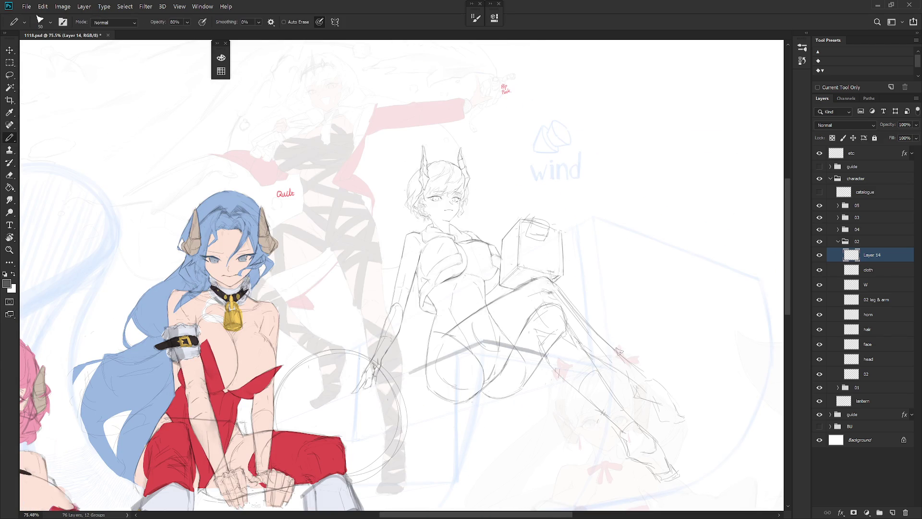
# - Lasso the area under the seated character's legs, fill it white, then undo the fill
pyautogui.press('l')
pyautogui.moveTo(546, 363)
pyautogui.mouseDown()
pyautogui.moveTo(483, 343)
pyautogui.moveTo(527, 429)
pyautogui.mouseUp()
pyautogui.hotkey('ctrl', 'BackSpace')
pyautogui.hotkey('ctrl', 'd')
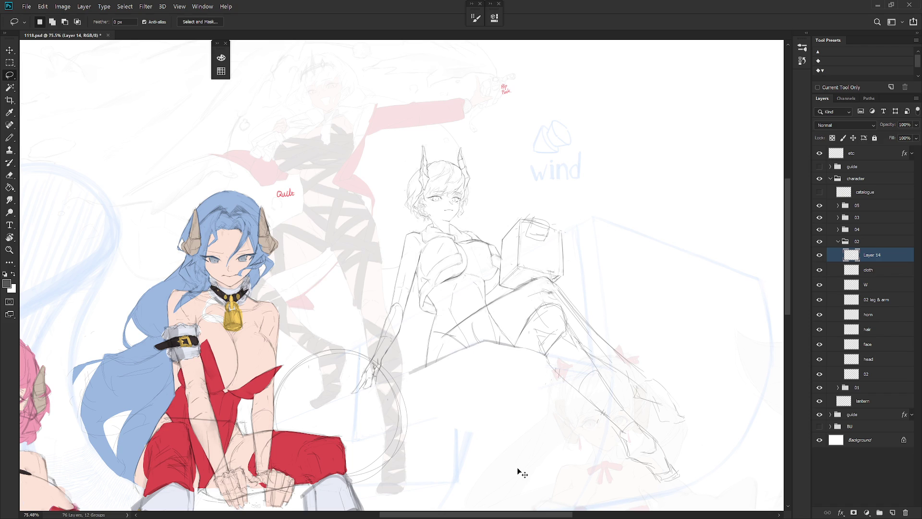
pyautogui.hotkey('ctrl', 'z')
pyautogui.hotkey('ctrl', 'z')
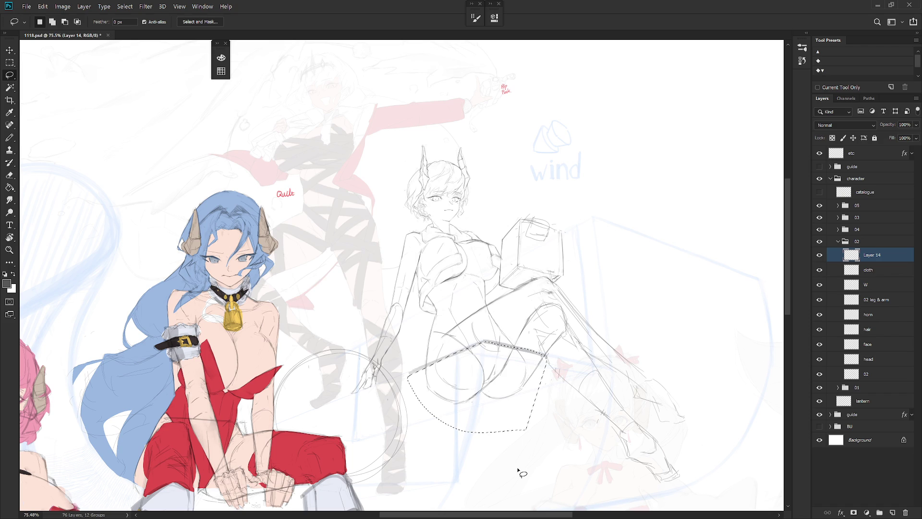
pyautogui.moveTo(492, 410); pyautogui.dragTo(496, 390)
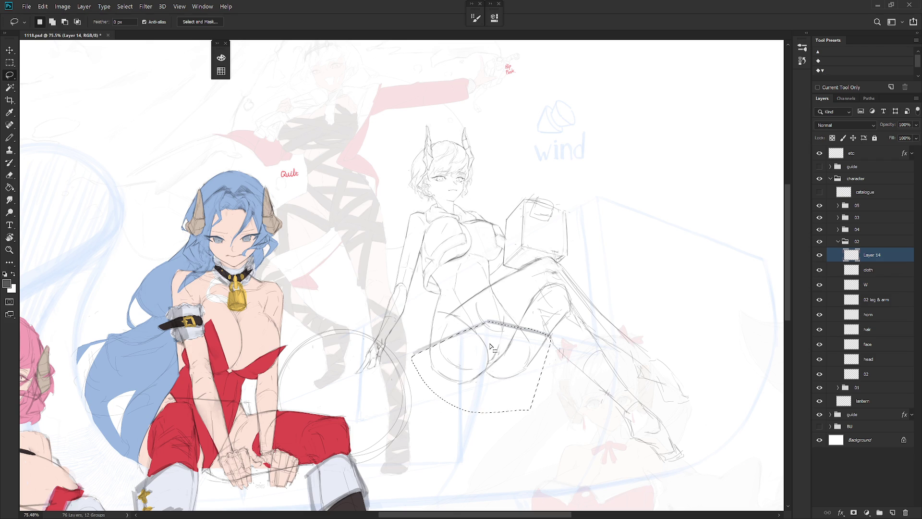
pyautogui.hotkey('ctrl', 'd')
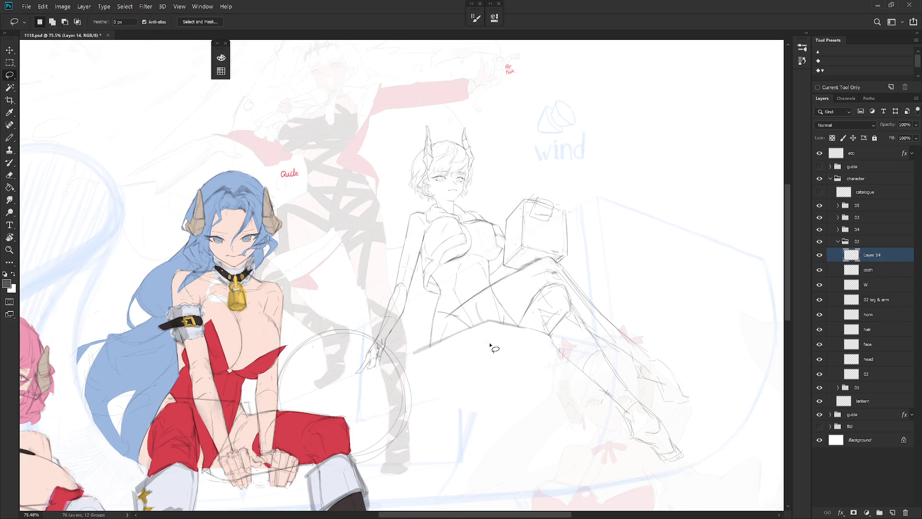
# - Draw a near-vertical pencil line below the seated figure, redrawing it straighter
pyautogui.press('b')
pyautogui.moveTo(487, 321); pyautogui.dragTo(463, 419)
pyautogui.hotkey('ctrl', 'z')
pyautogui.moveTo(489, 319); pyautogui.dragTo(470, 430)
pyautogui.hotkey('ctrl', 'z')
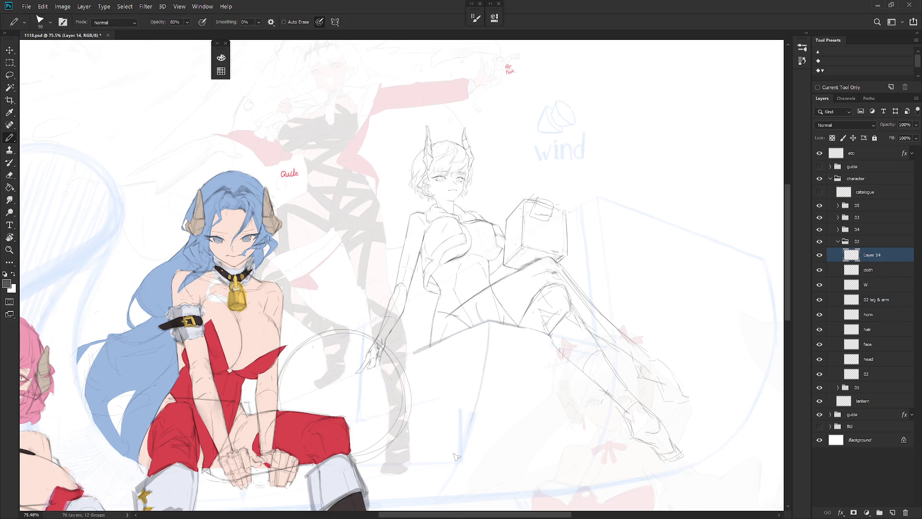
pyautogui.moveTo(489, 320); pyautogui.dragTo(469, 435)
pyautogui.moveTo(489, 321); pyautogui.dragTo(475, 410)
pyautogui.click(891, 270)
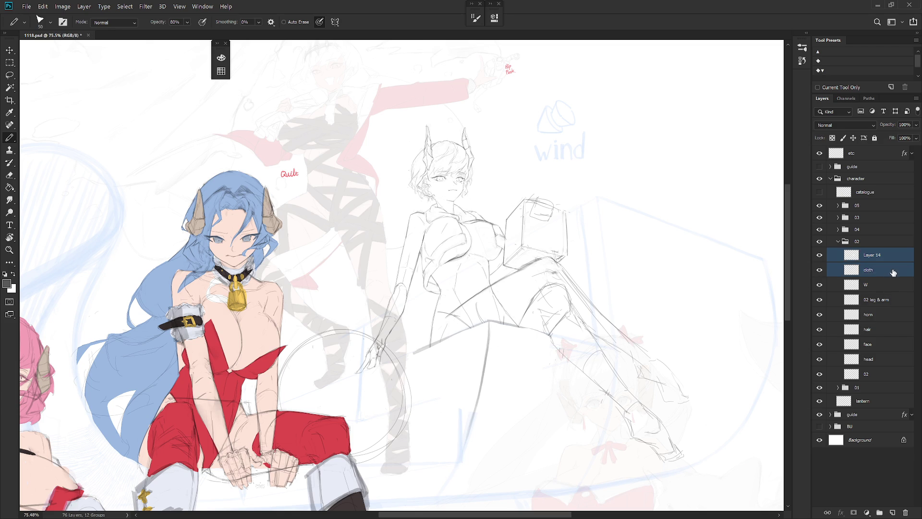
# - Toggle Layer 14's visibility to compare, then select the cloth layer
pyautogui.click(880, 257)
pyautogui.click(820, 255)
pyautogui.click(820, 256)
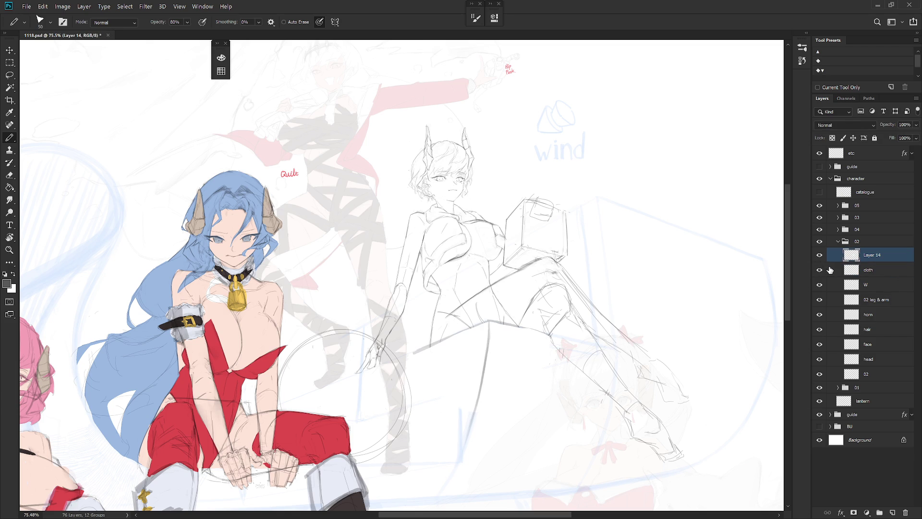
pyautogui.scroll(-3, 566, 352)
pyautogui.scroll(2, 566, 352)
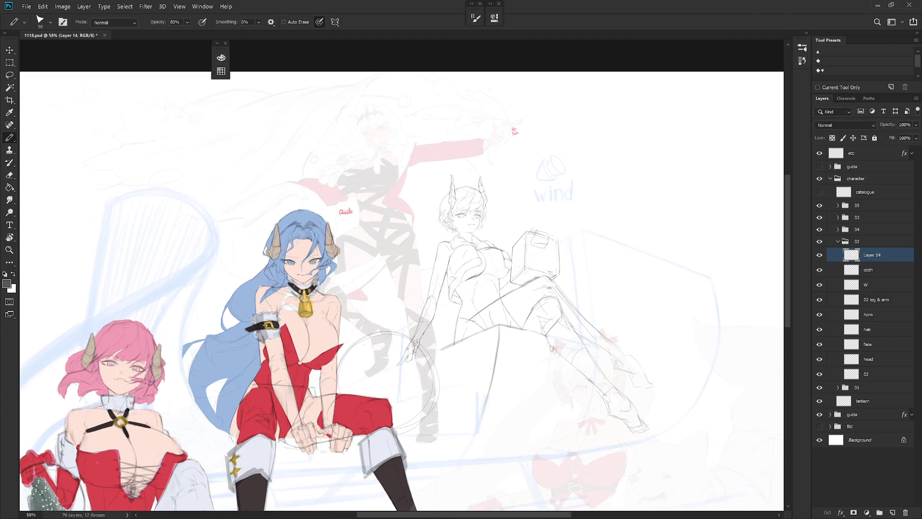
pyautogui.click(887, 272)
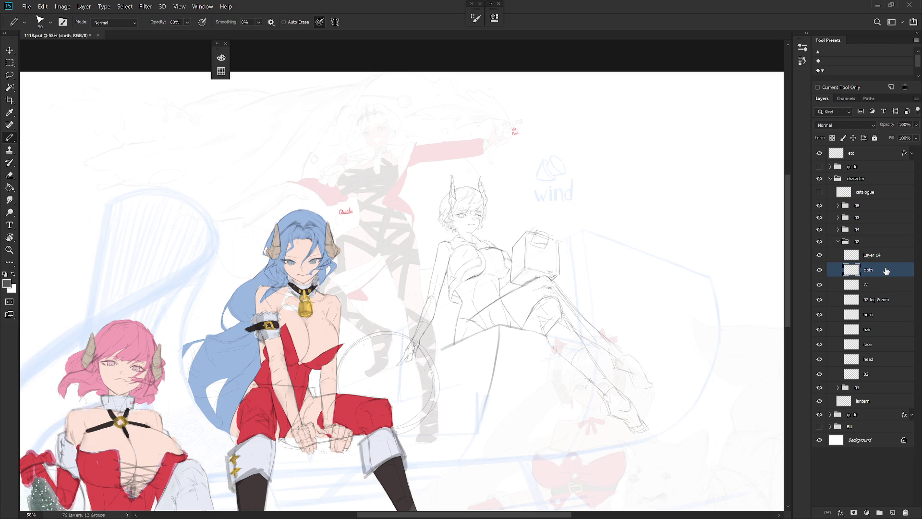
pyautogui.scroll(2, 480, 309)
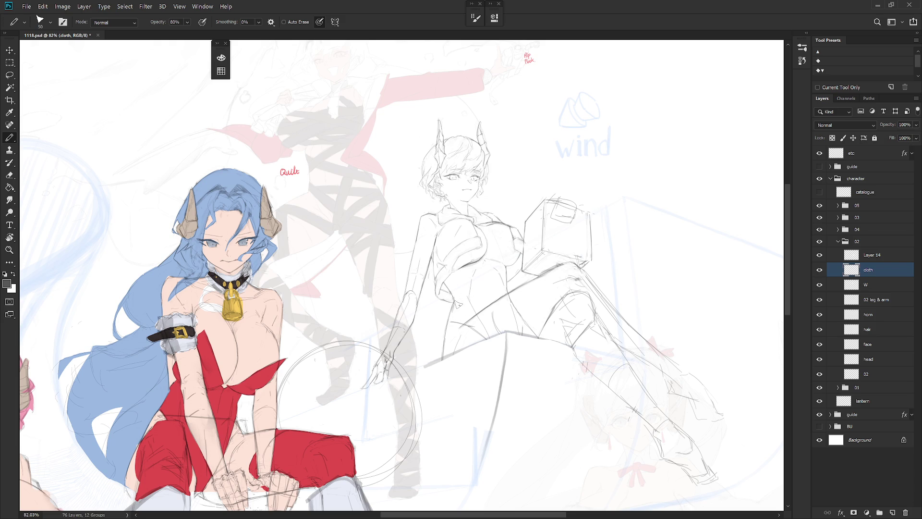
# - Sketch a line across the figure's waist, then erase the dark waist stroke
pyautogui.moveTo(452, 298)
pyautogui.mouseDown()
pyautogui.moveTo(497, 298)
pyautogui.moveTo(454, 306)
pyautogui.mouseUp()
pyautogui.hotkey('shift', 'b')
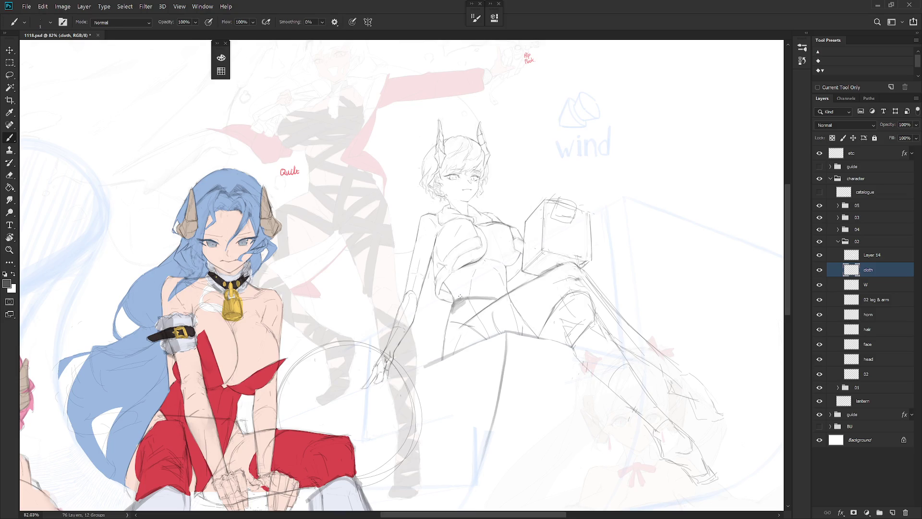
pyautogui.press('e')
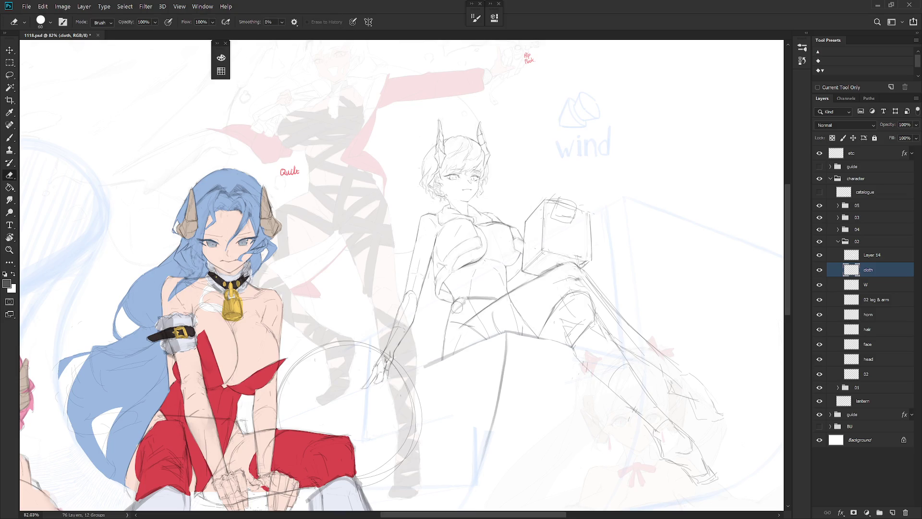
pyautogui.moveTo(461, 297); pyautogui.dragTo(498, 296)
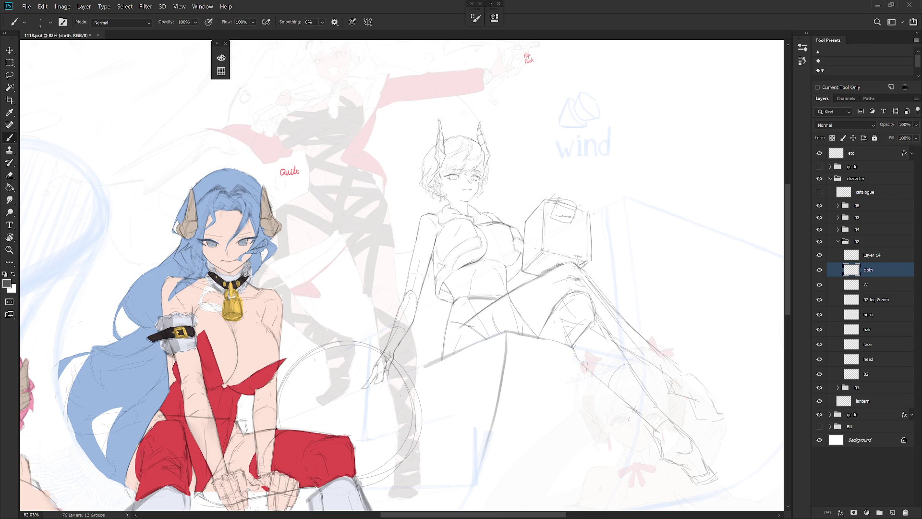
pyautogui.hotkey('ctrl', 'z')
pyautogui.press('e')
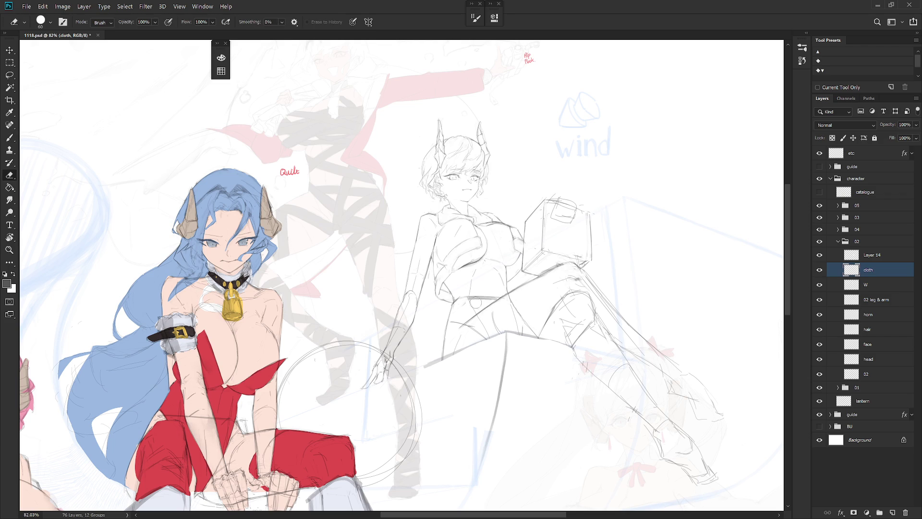
pyautogui.moveTo(497, 300); pyautogui.dragTo(462, 301)
pyautogui.press('b')
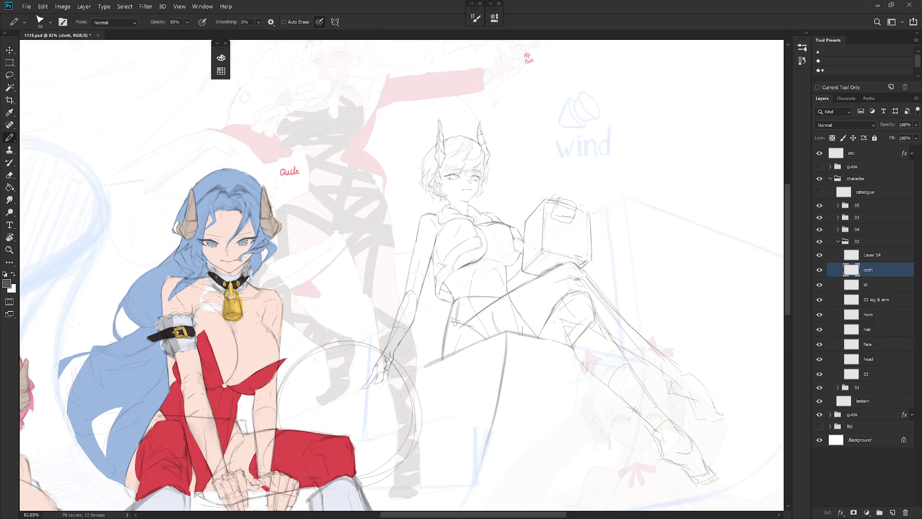
# - Draw a diagonal pencil line over the figure's hips and darken it
pyautogui.moveTo(460, 331); pyautogui.dragTo(493, 305)
pyautogui.moveTo(460, 333); pyautogui.dragTo(480, 342)
pyautogui.hotkey('shift', 'b')
pyautogui.hotkey('shift', 'b')
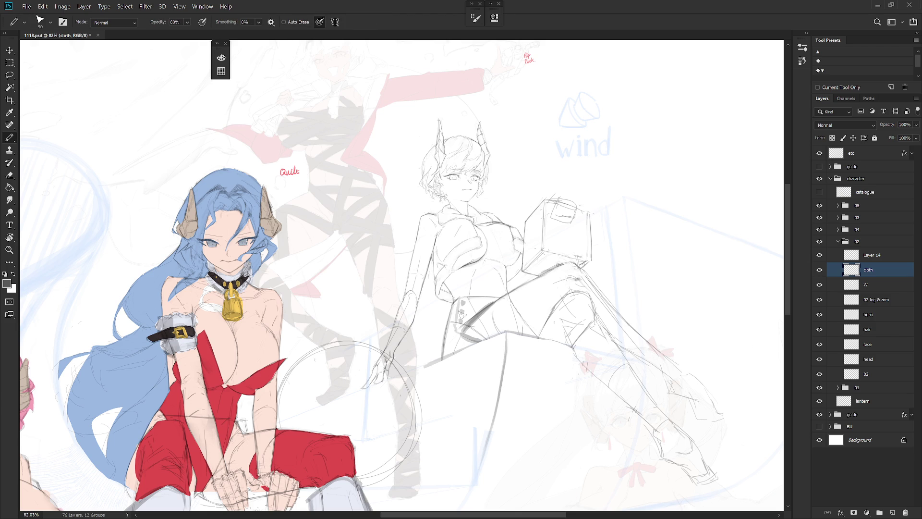
pyautogui.hotkey('shift', 'b')
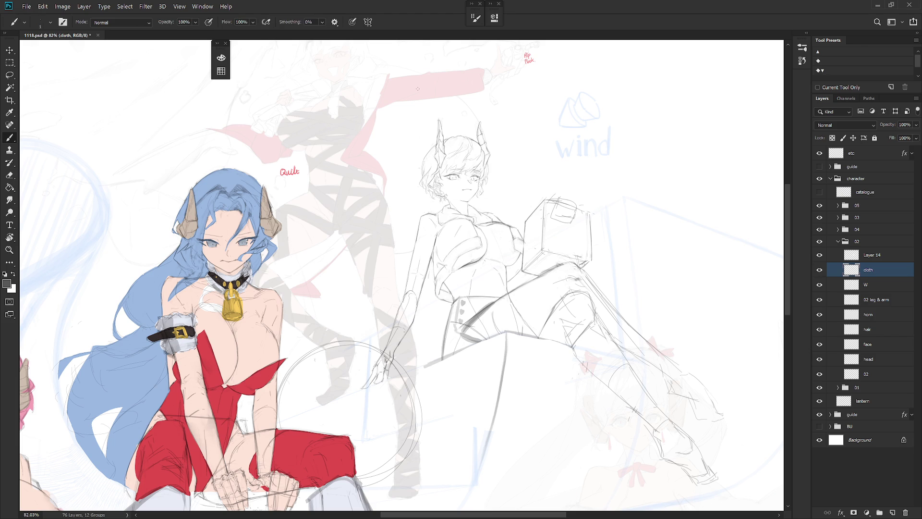
pyautogui.hotkey('shift', 'b')
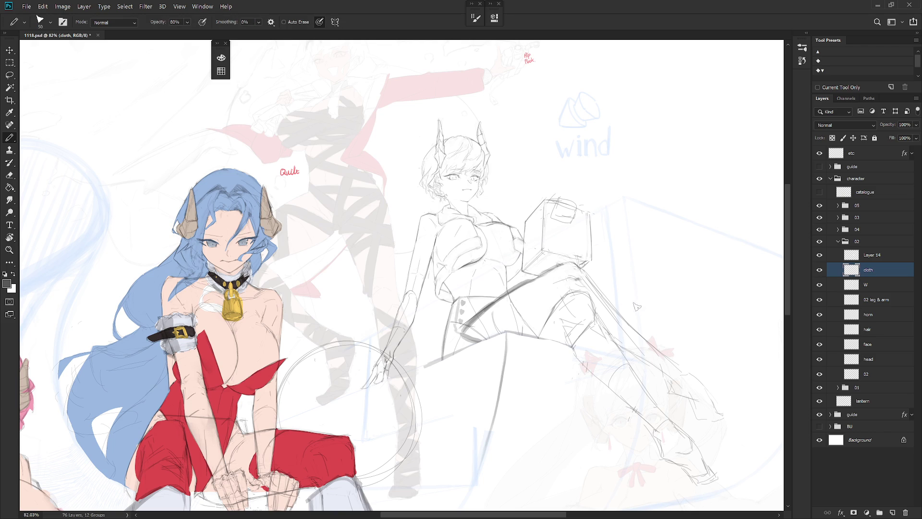
pyautogui.scroll(-2, 627, 411)
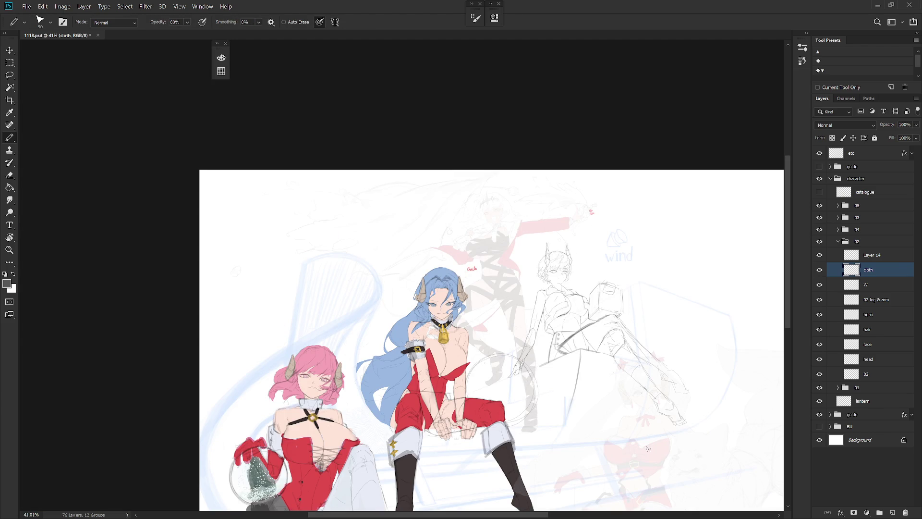
# - Lasso the thick thigh stroke on the cloth layer, delete it, and deselect
pyautogui.press('l')
pyautogui.moveTo(552, 384); pyautogui.dragTo(556, 389)
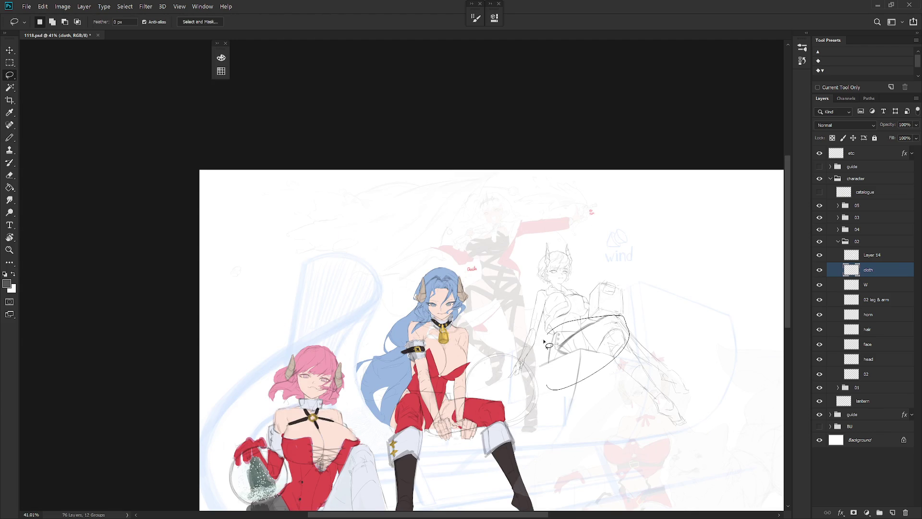
pyautogui.scroll(2, 589, 325)
pyautogui.moveTo(583, 415)
pyautogui.mouseDown()
pyautogui.moveTo(652, 353)
pyautogui.moveTo(542, 338)
pyautogui.moveTo(583, 428)
pyautogui.mouseUp()
pyautogui.press('Delete')
pyautogui.hotkey('ctrl', 'd')
pyautogui.press('b')
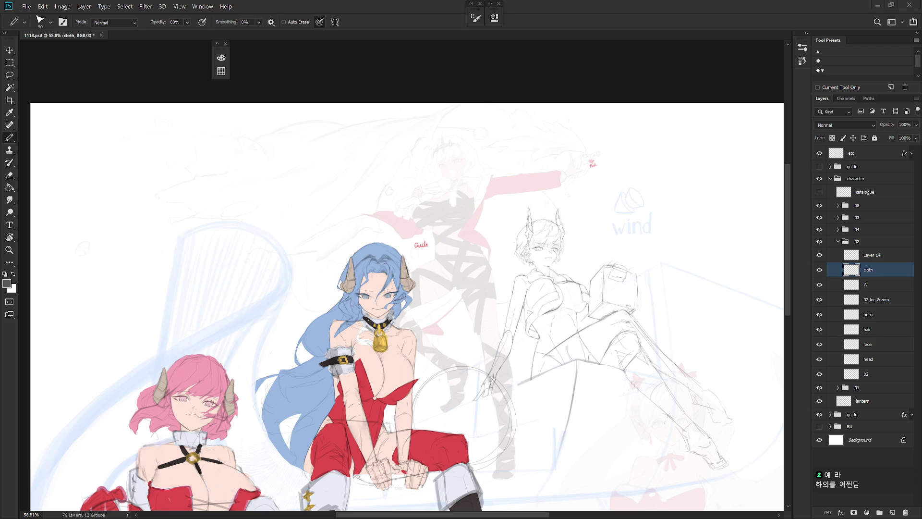
pyautogui.scroll(1, 598, 311)
pyautogui.scroll(1, 567, 314)
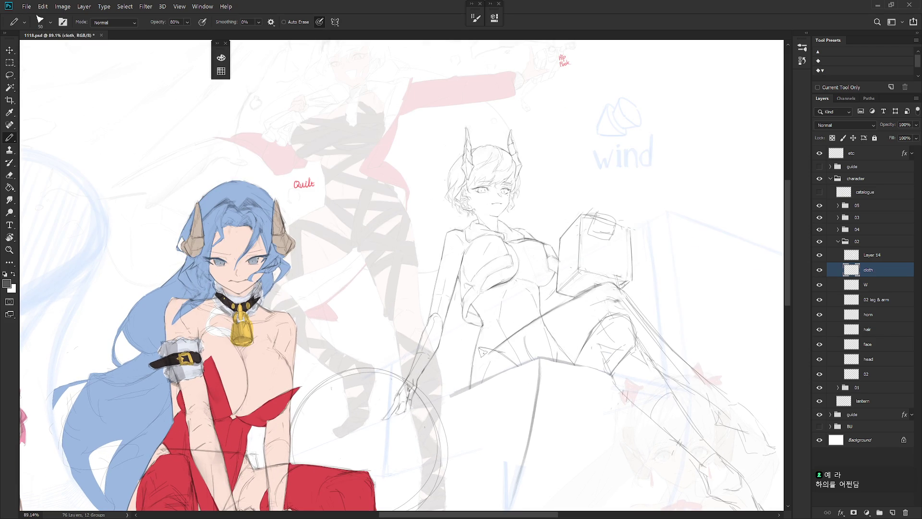
# - Compare the sketch with the cloth layer toggled off and on, then hide Layer 14
pyautogui.click(820, 272)
pyautogui.click(820, 270)
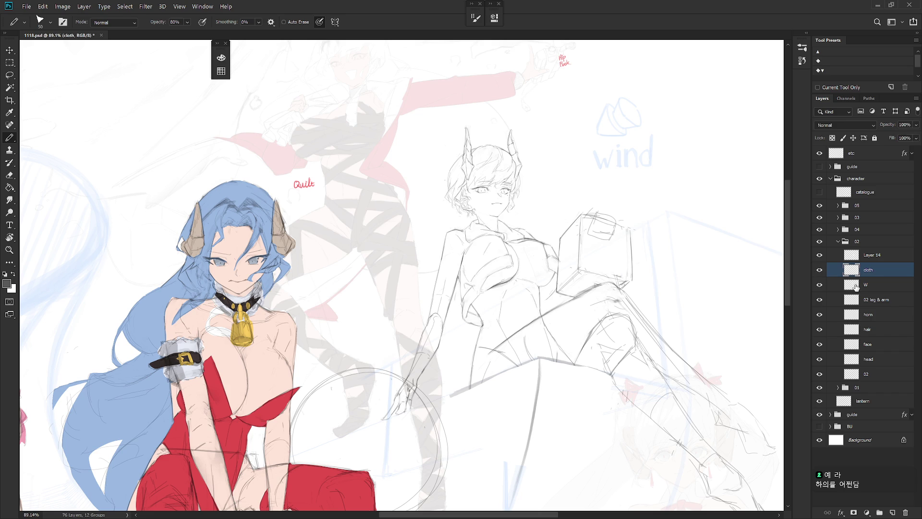
pyautogui.click(820, 256)
pyautogui.moveTo(638, 365); pyautogui.dragTo(616, 345)
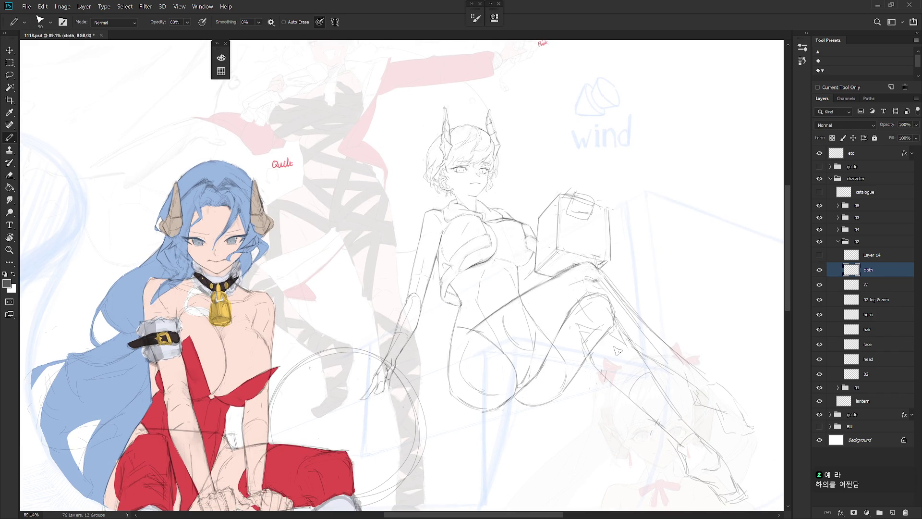
# - Duplicate layer 02, hide the original, and delete the leg lines from 02 copy
pyautogui.click(880, 374)
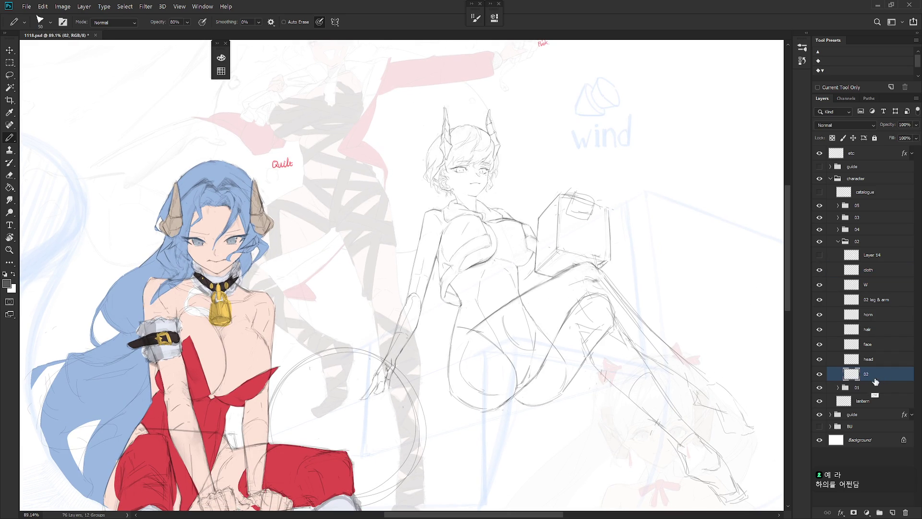
pyautogui.hotkey('ctrl', 'j')
pyautogui.click(820, 374)
pyautogui.press('l')
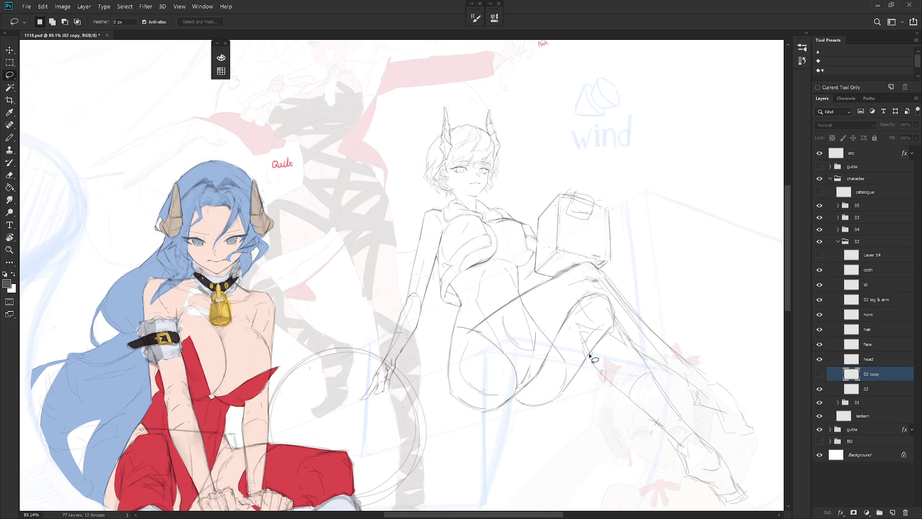
pyautogui.moveTo(567, 397)
pyautogui.mouseDown()
pyautogui.moveTo(500, 342)
pyautogui.moveTo(487, 438)
pyautogui.mouseUp()
pyautogui.click(820, 389)
pyautogui.click(819, 374)
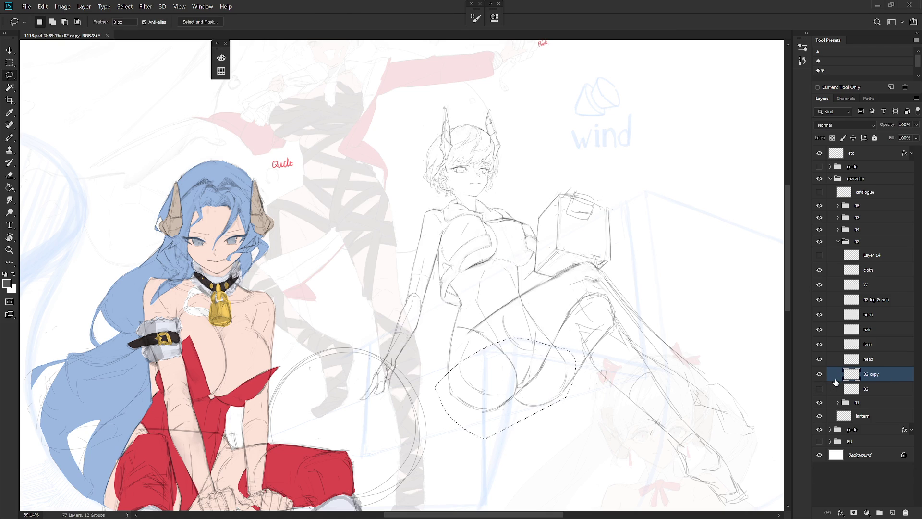
pyautogui.press('Delete')
pyautogui.hotkey('ctrl', 'd')
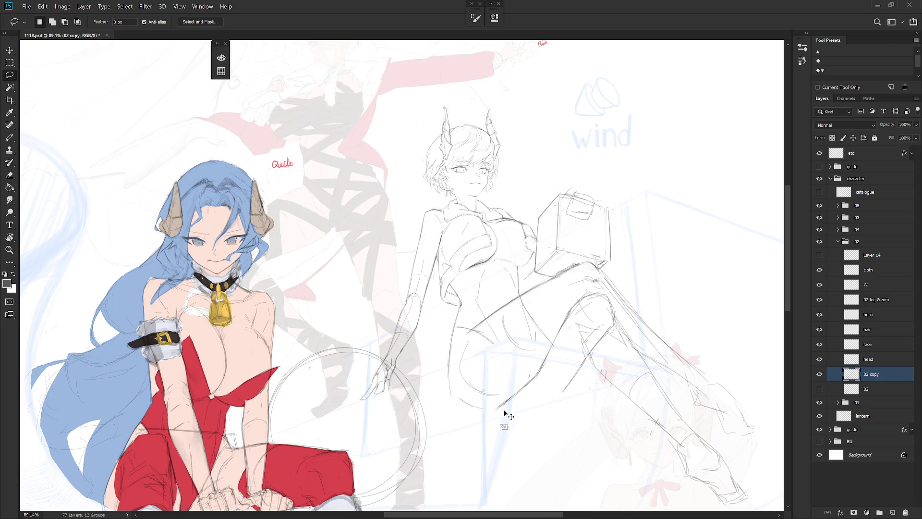
# - Duplicate 02 leg & arm, hide the original, and lasso the leg area
pyautogui.hotkey('ctrl', 'j')
pyautogui.click(819, 315)
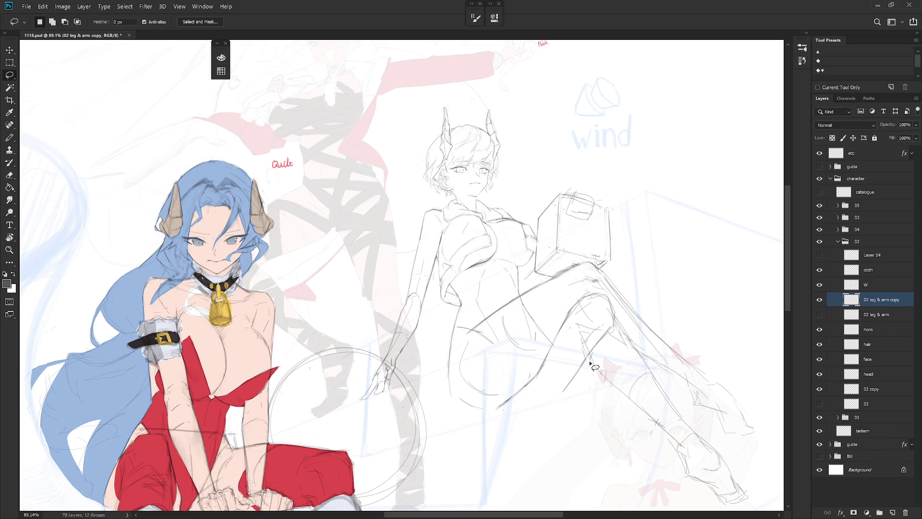
pyautogui.moveTo(590, 363); pyautogui.dragTo(511, 340)
pyautogui.moveTo(511, 340); pyautogui.dragTo(521, 442)
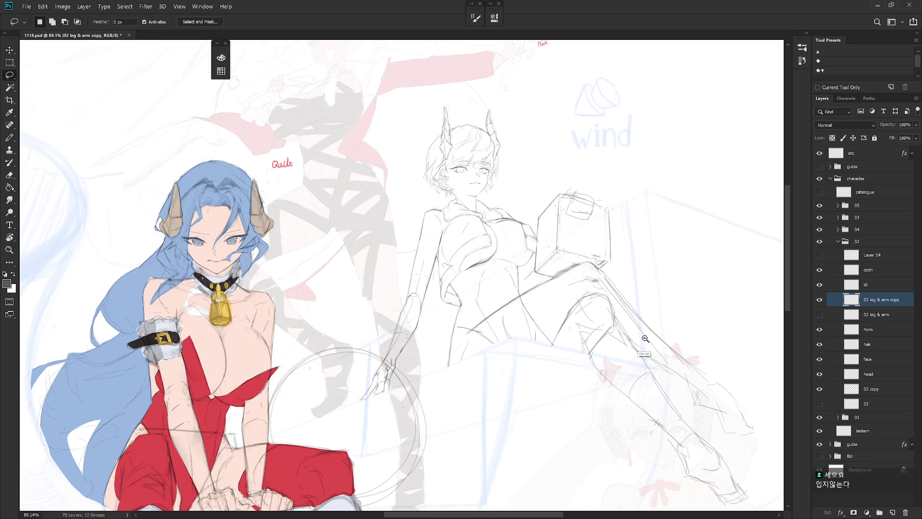
# - On the cloth layer with Layer 14 hidden, sketch trial pencil marks at the figure's waist
pyautogui.scroll(-3, 572, 351)
pyautogui.press('b')
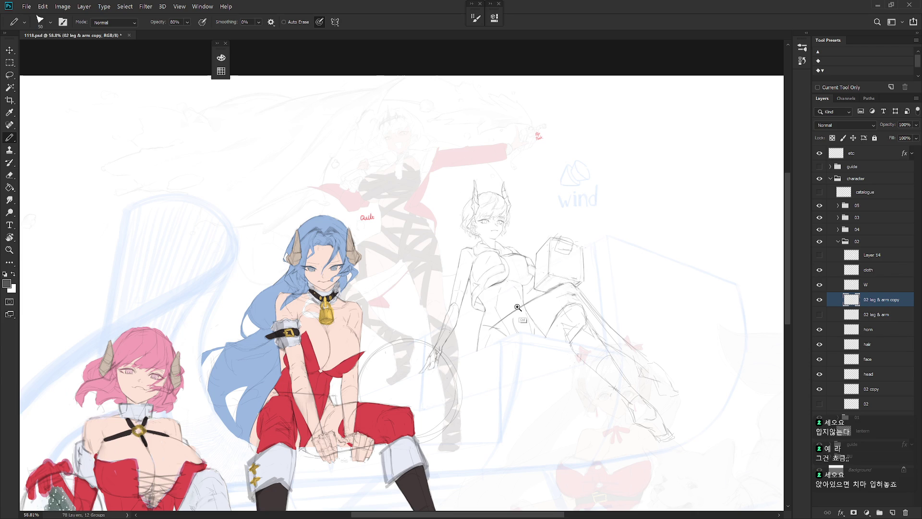
pyautogui.scroll(2, 519, 317)
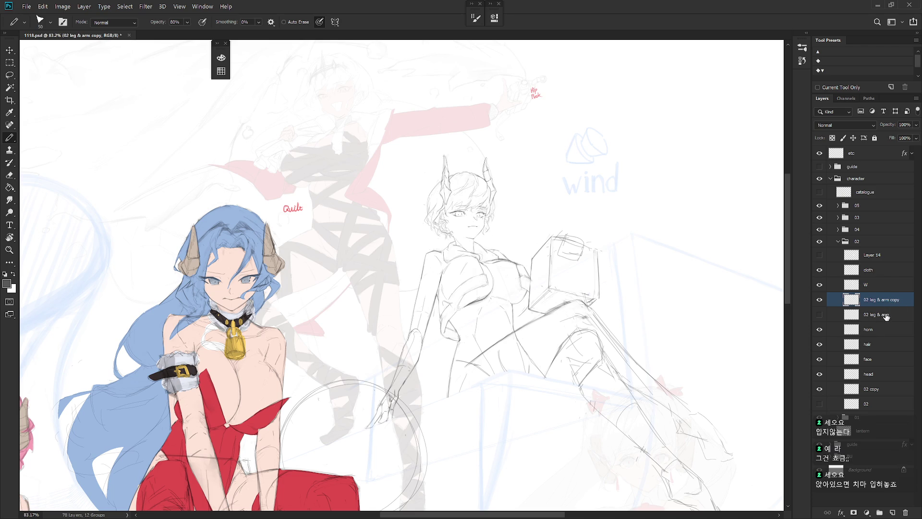
pyautogui.click(889, 274)
pyautogui.click(819, 255)
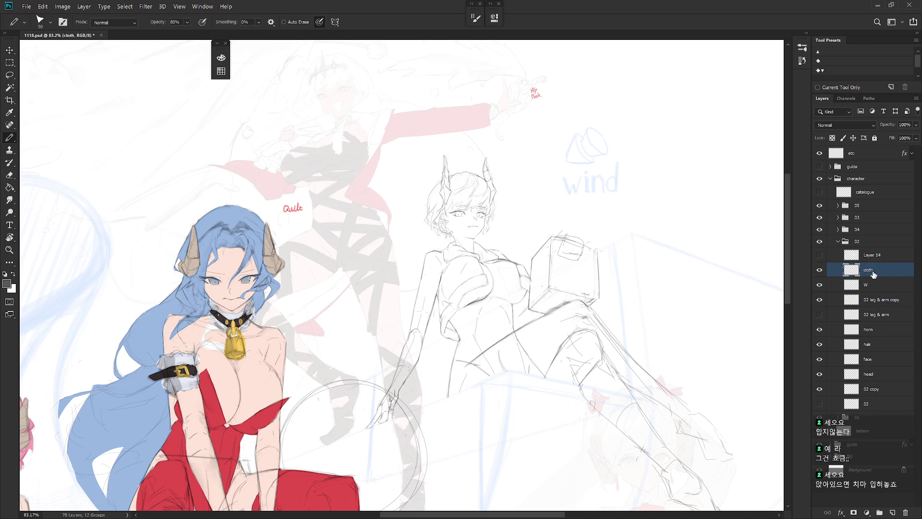
pyautogui.moveTo(460, 361); pyautogui.dragTo(446, 389)
pyautogui.hotkey('ctrl', 'z')
pyautogui.moveTo(469, 347); pyautogui.dragTo(465, 355)
pyautogui.hotkey('ctrl', 'z')
pyautogui.moveTo(454, 358); pyautogui.dragTo(484, 350)
pyautogui.moveTo(466, 355); pyautogui.dragTo(454, 371)
# - Erase the grey waist shading, then try a brush stroke and hatching, undoing the hatching
pyautogui.hotkey('shift', 'b')
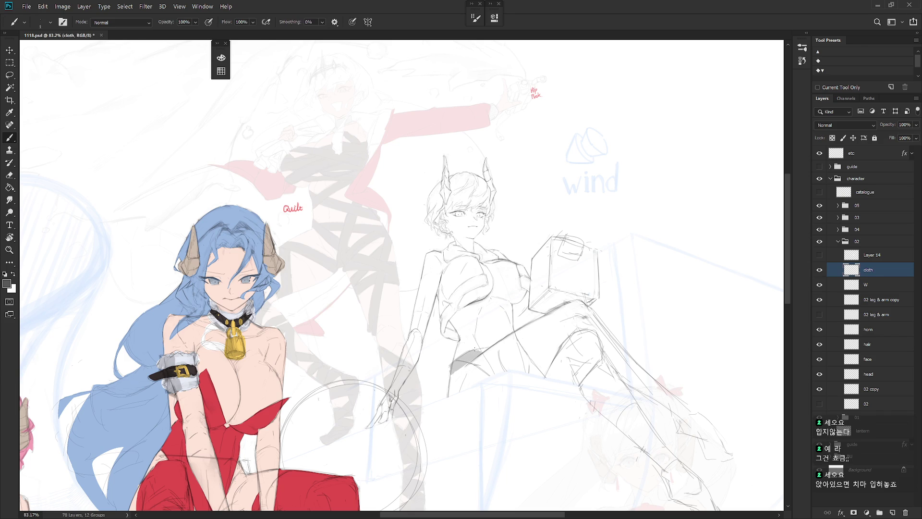
pyautogui.press('e')
pyautogui.moveTo(478, 350); pyautogui.dragTo(444, 380)
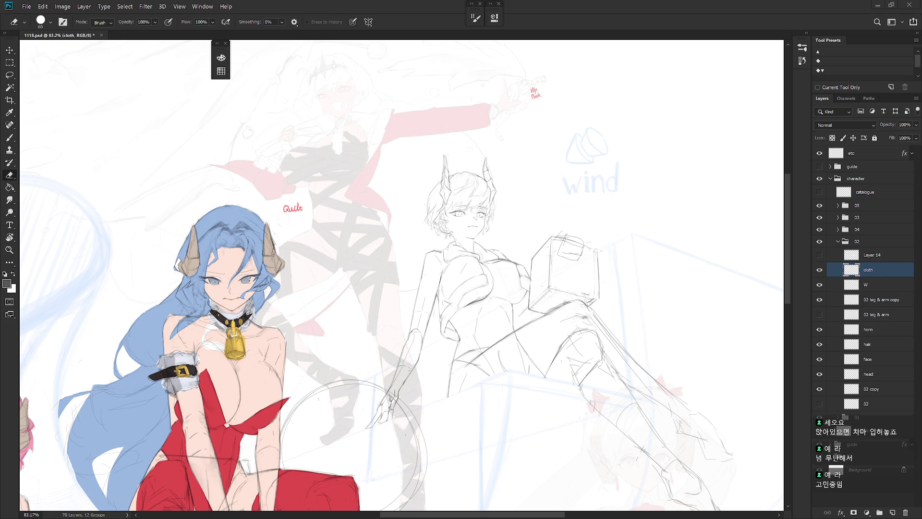
pyautogui.press('b')
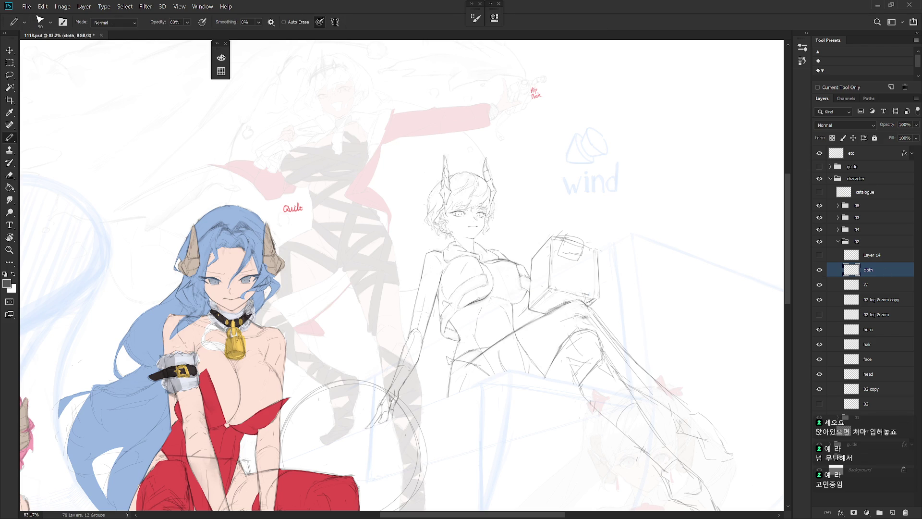
pyautogui.hotkey('shift', 'b')
pyautogui.moveTo(449, 368); pyautogui.dragTo(446, 398)
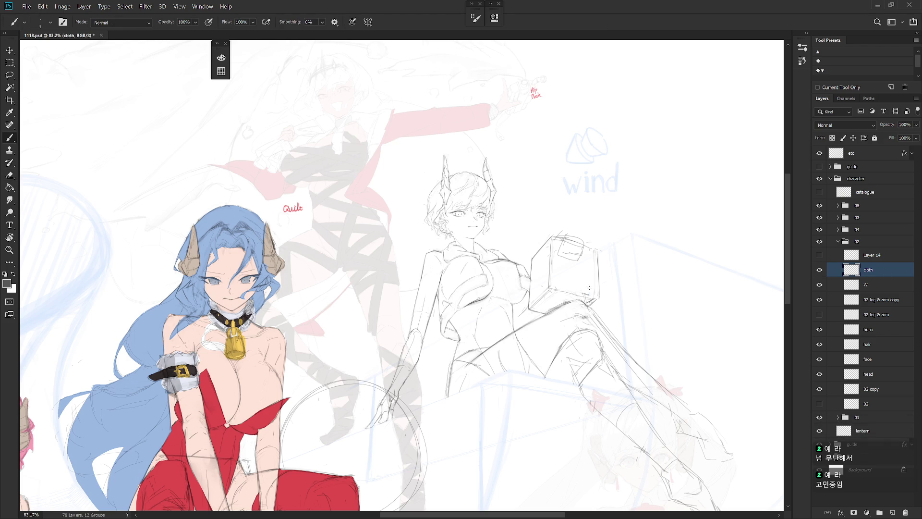
pyautogui.hotkey('shift', 'b')
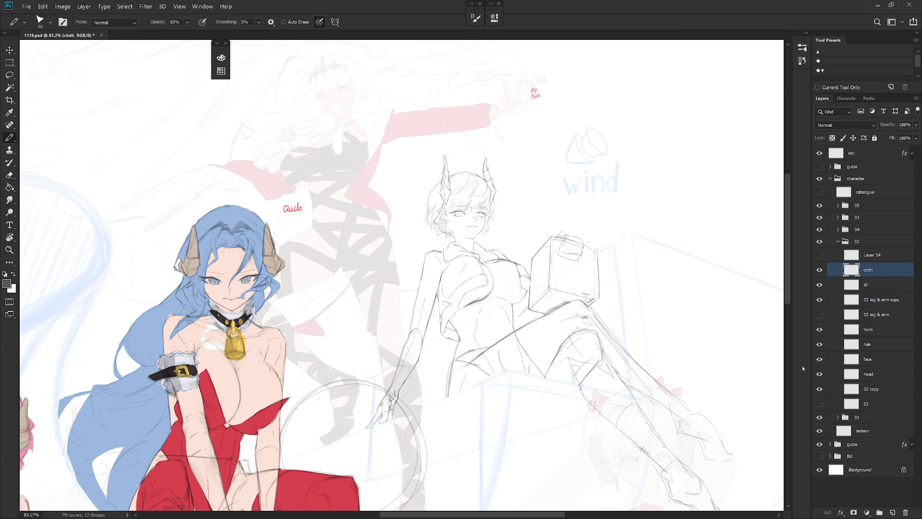
pyautogui.moveTo(472, 354); pyautogui.dragTo(478, 384)
pyautogui.hotkey('ctrl', 'z')
# - Draw a pencil line along the seated horned figure's leg
pyautogui.press('b')
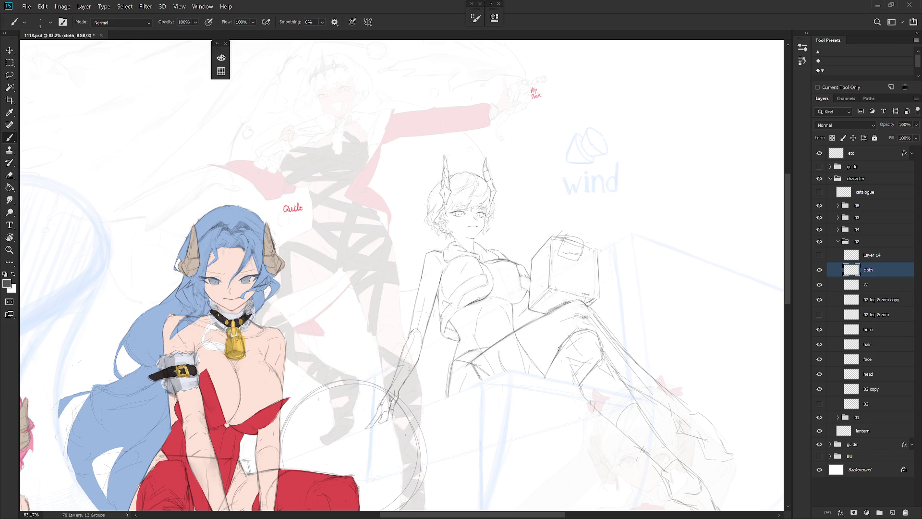
pyautogui.hotkey('shift', 'b')
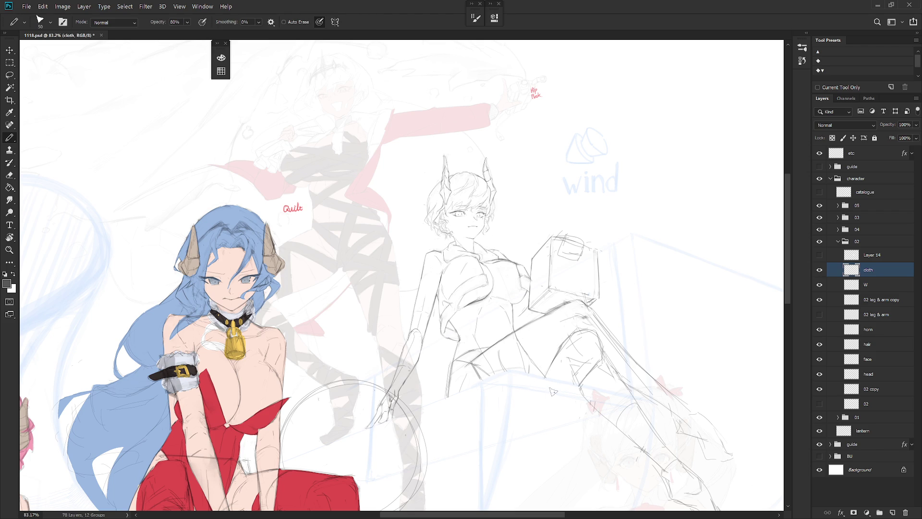
pyautogui.moveTo(518, 373); pyautogui.dragTo(553, 442)
pyautogui.moveTo(632, 472); pyautogui.dragTo(624, 436)
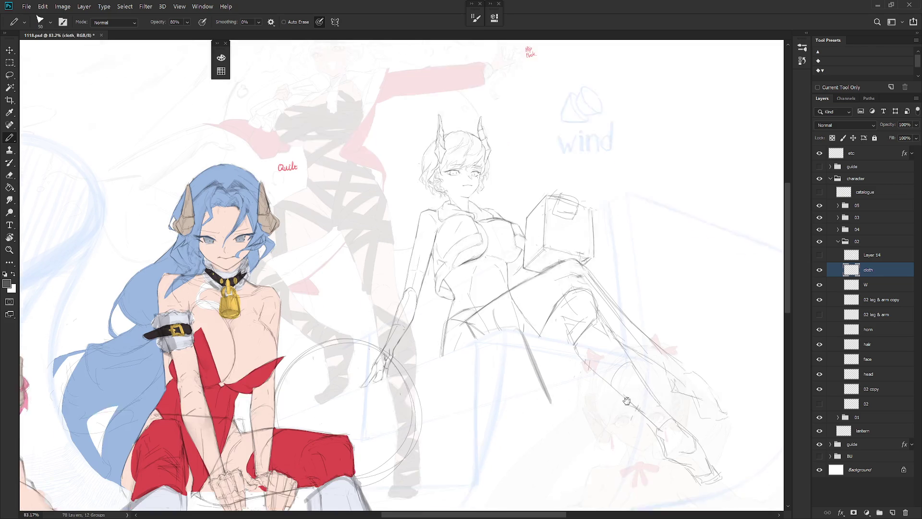
# - Undo the slanted stroke and draw a short vertical pencil line, checking the zoomed-out composition
pyautogui.scroll(-5, 632, 405)
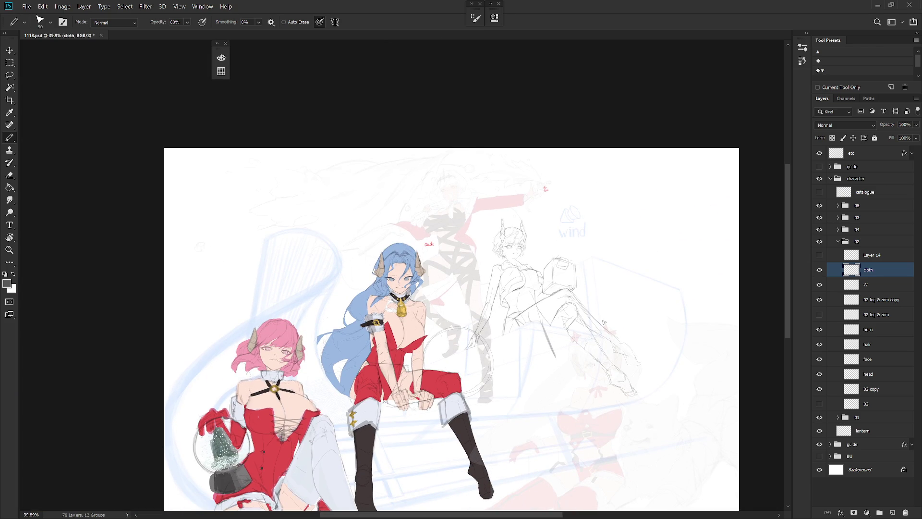
pyautogui.hotkey('ctrl', 'z')
pyautogui.moveTo(542, 323); pyautogui.dragTo(542, 373)
pyautogui.scroll(4, 548, 319)
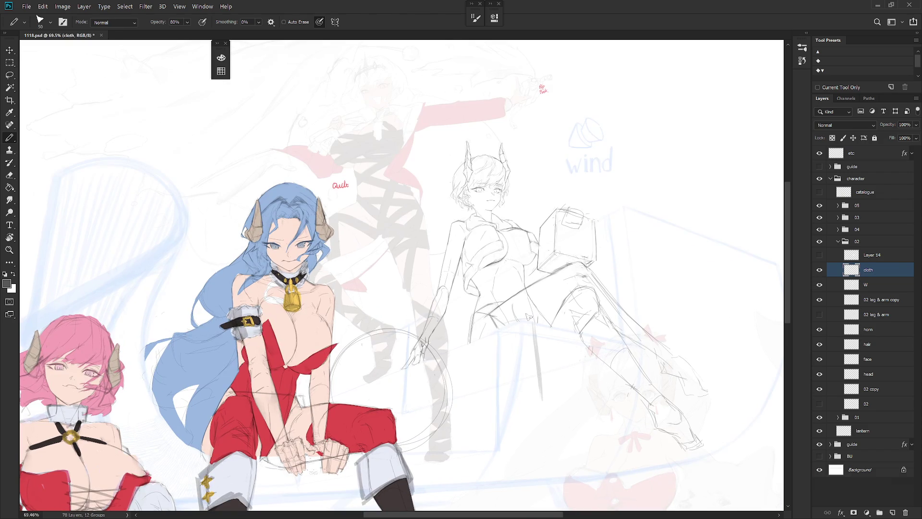
pyautogui.press('e')
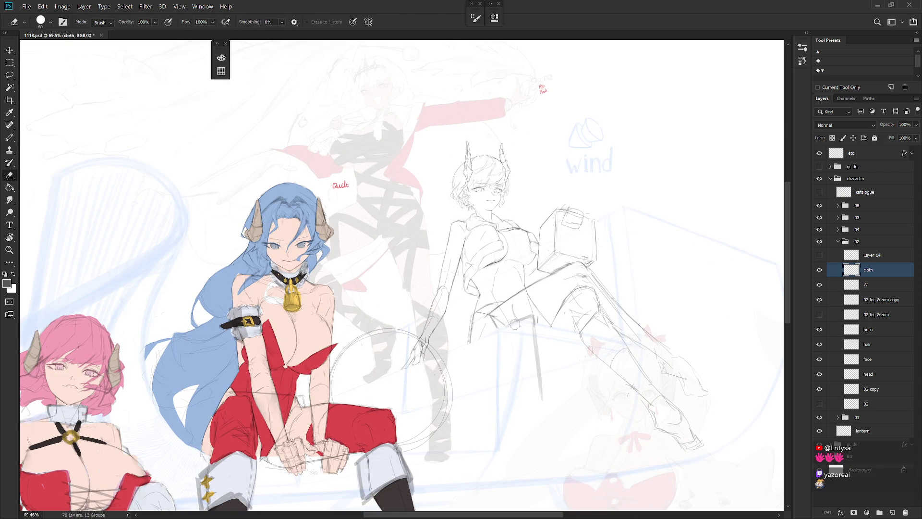
pyautogui.press('b')
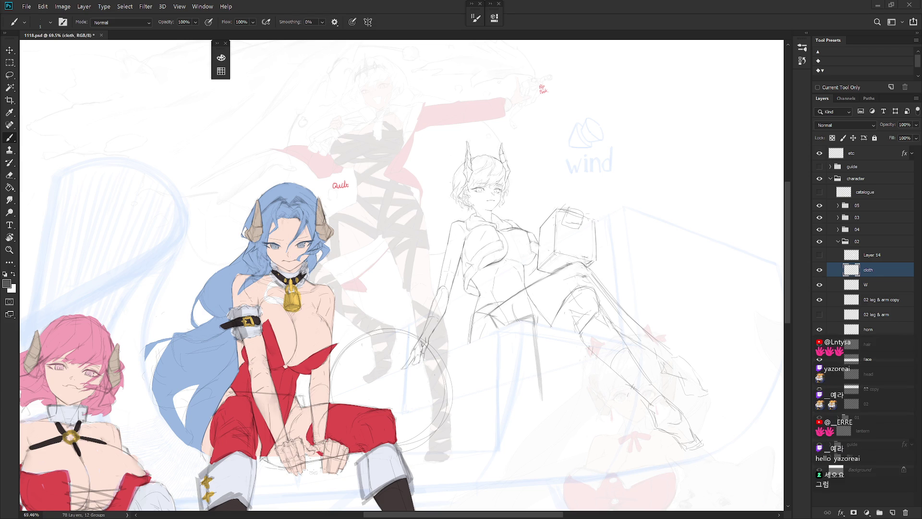
pyautogui.press('l')
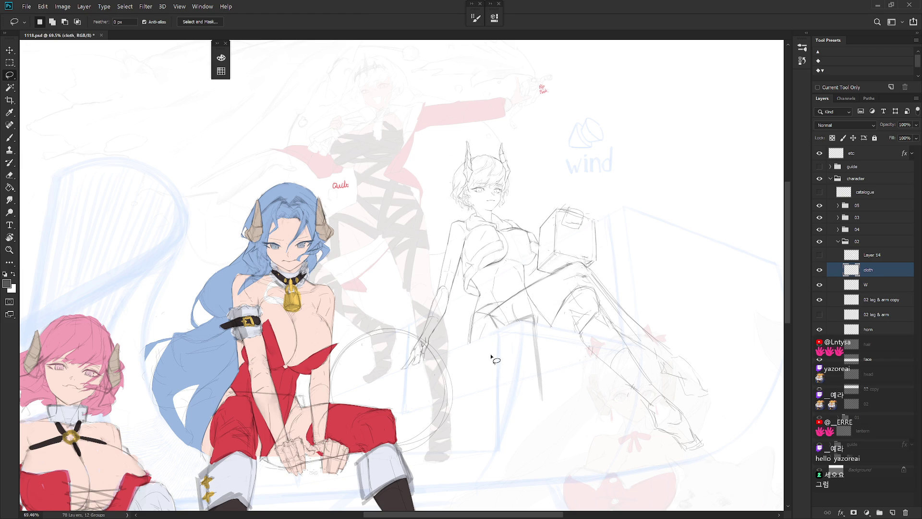
pyautogui.scroll(2, 542, 373)
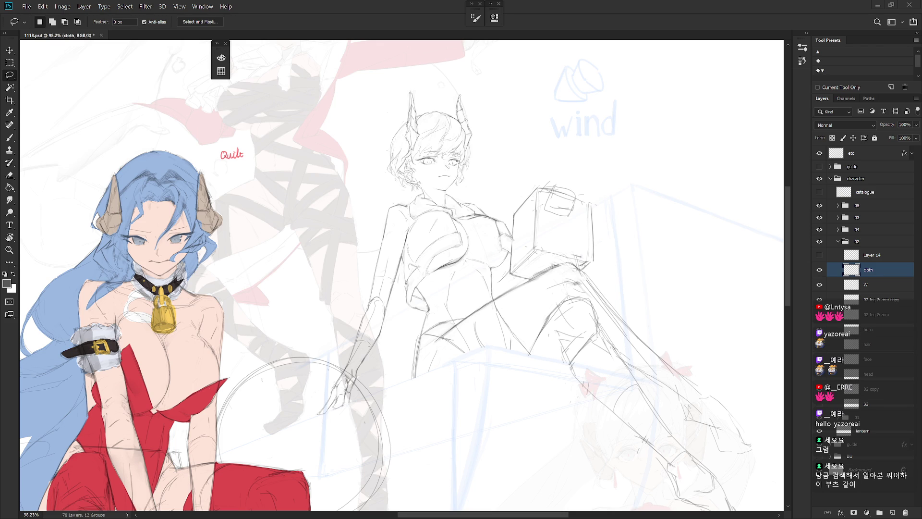
# - Redraw curved pencil contours along the raised leg's thigh and down the knee
pyautogui.press('b')
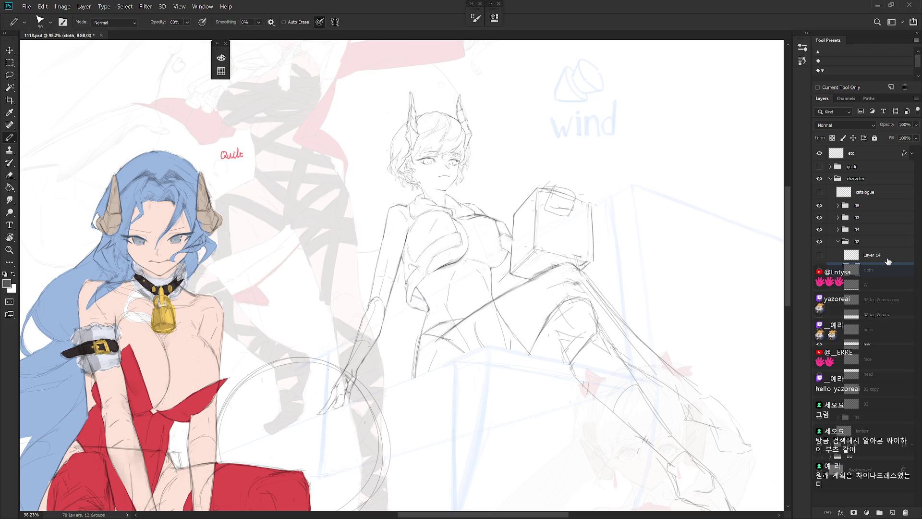
pyautogui.hotkey('shift', 'b')
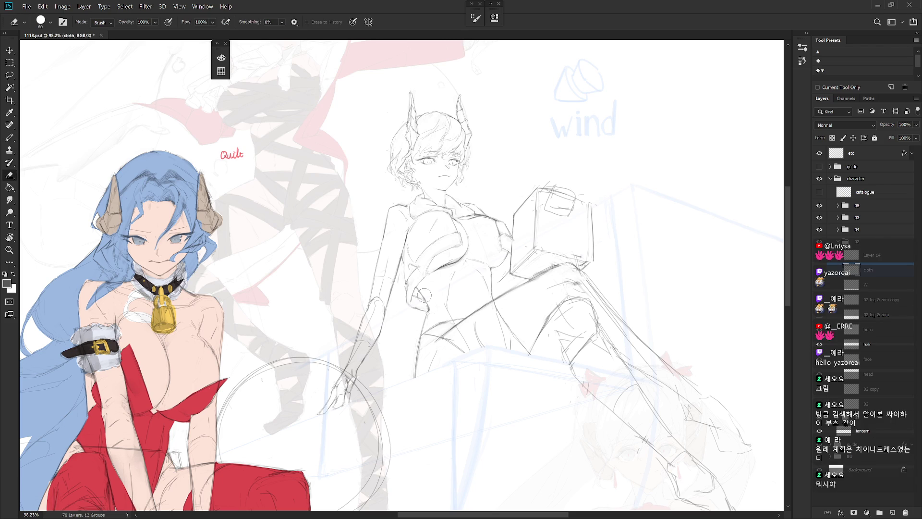
pyautogui.press('e')
pyautogui.press('b')
pyautogui.hotkey('shift', 'b')
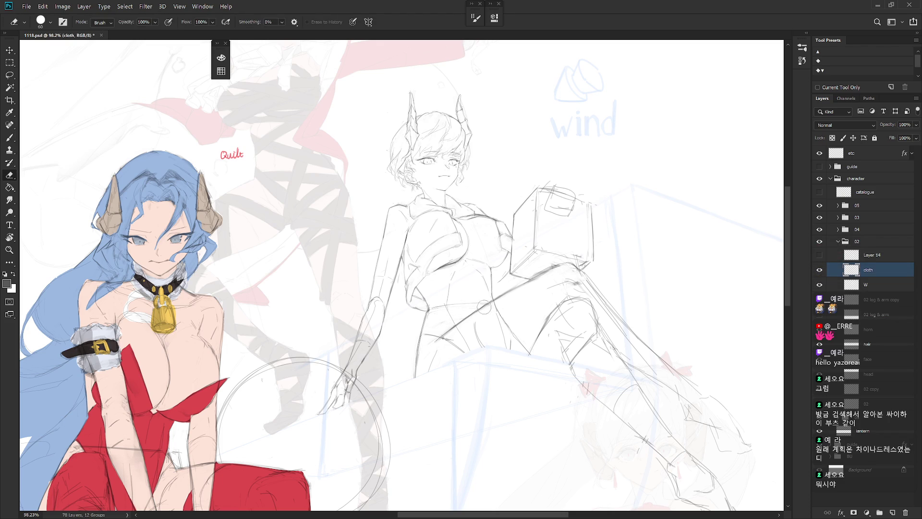
pyautogui.press('e')
pyautogui.press('b')
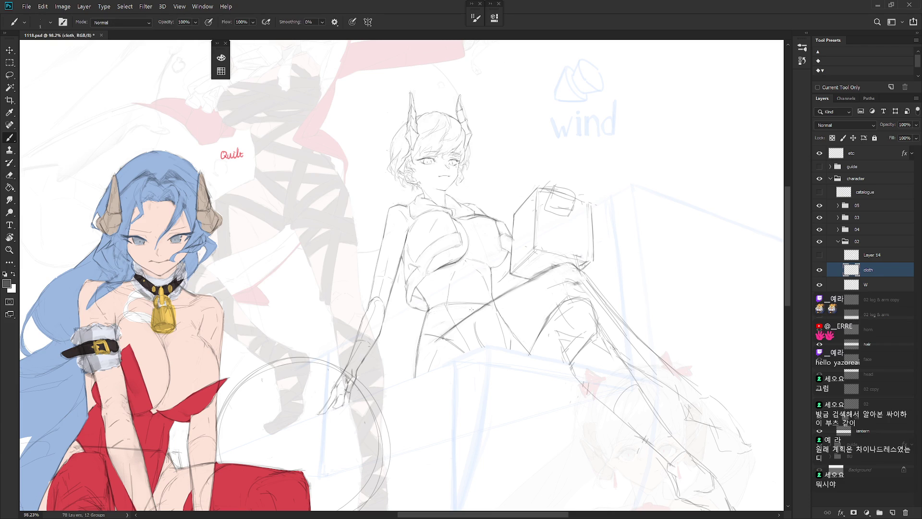
pyautogui.hotkey('shift', 'b')
pyautogui.moveTo(512, 287); pyautogui.dragTo(550, 317)
pyautogui.hotkey('ctrl', 'z')
pyautogui.moveTo(522, 288); pyautogui.dragTo(562, 302)
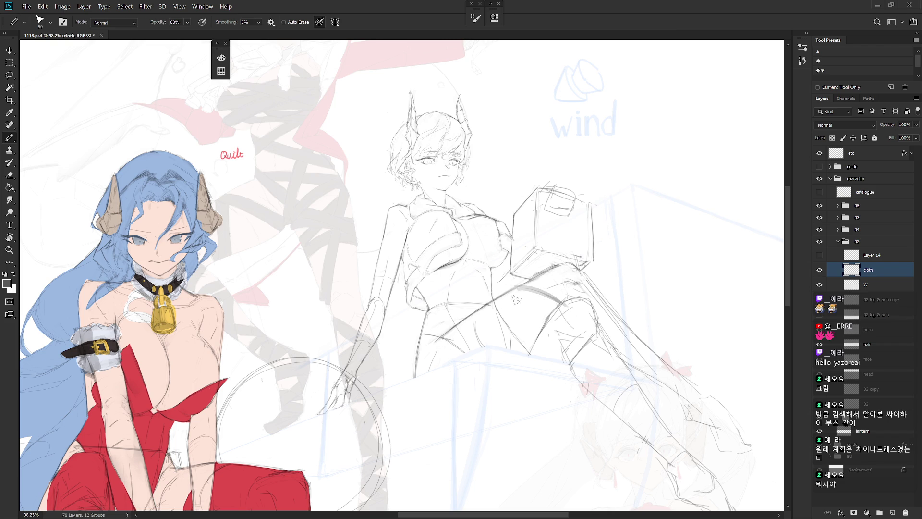
pyautogui.moveTo(525, 289); pyautogui.dragTo(559, 339)
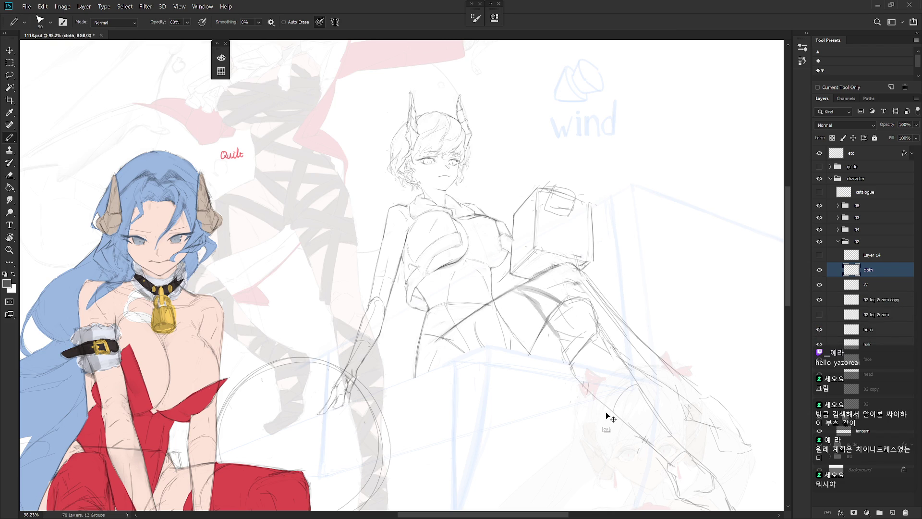
# - Redraw the long line along the leg's underside, then show the 02 leg & arm layer
pyautogui.moveTo(441, 333); pyautogui.dragTo(511, 290)
pyautogui.hotkey('ctrl', 'z')
pyautogui.moveTo(439, 335); pyautogui.dragTo(510, 288)
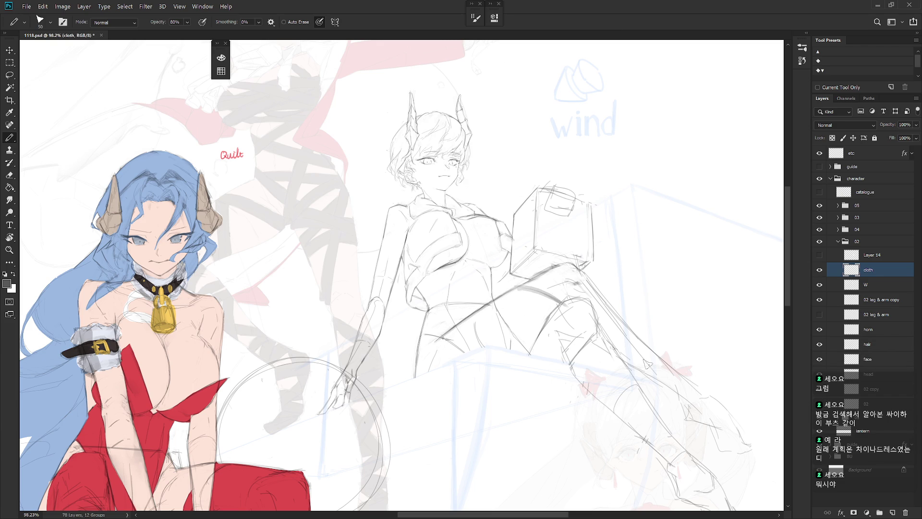
pyautogui.moveTo(408, 238); pyautogui.dragTo(450, 198)
pyautogui.hotkey('ctrl', 'z')
pyautogui.click(820, 315)
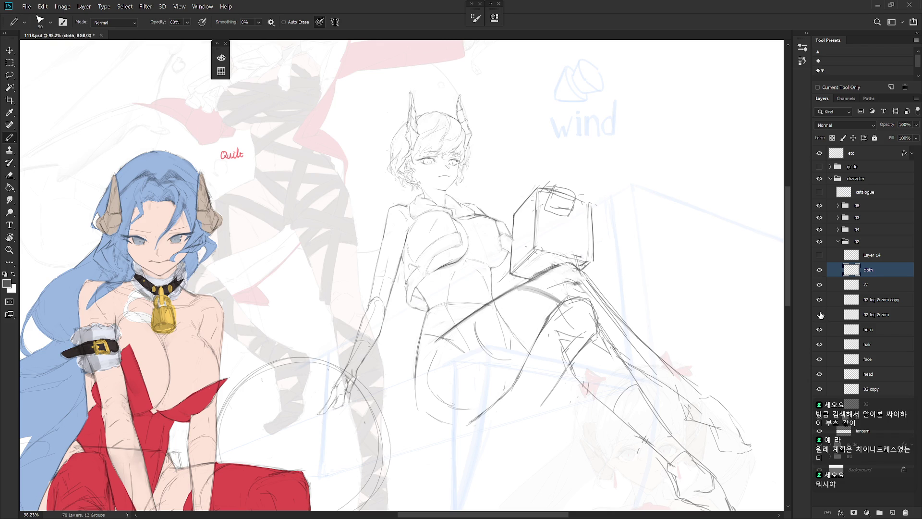
# - Set the 02 leg & arm layer's opacity to 20%
pyautogui.click(855, 315)
pyautogui.click(903, 124)
pyautogui.write('50')
pyautogui.press('Return')
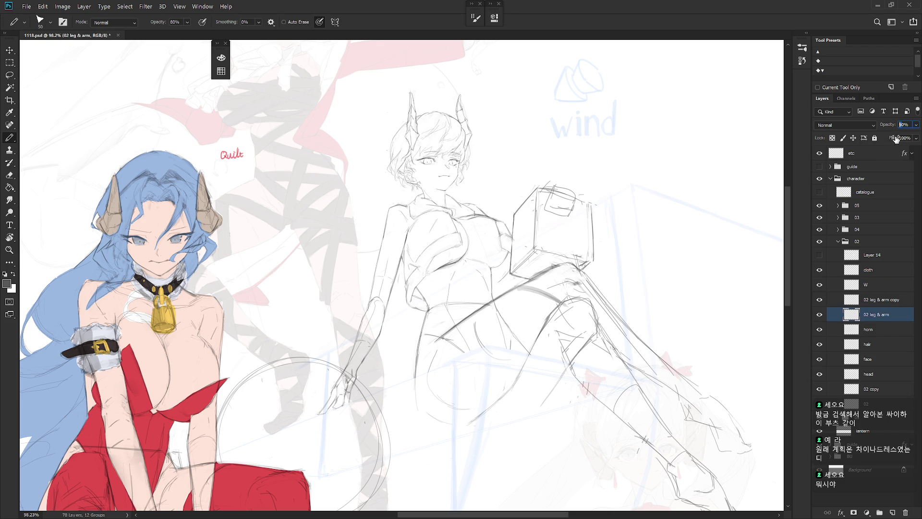
pyautogui.write('20')
pyautogui.press('Return')
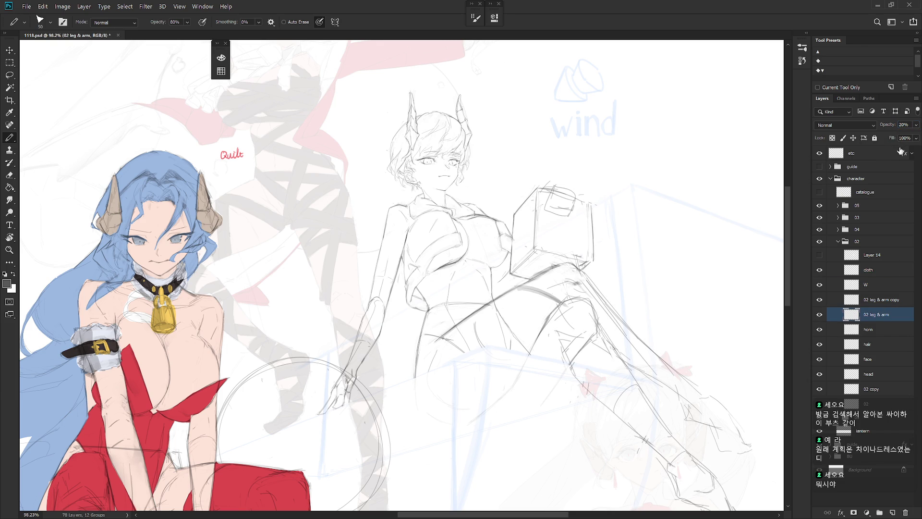
# - Hide 02 leg & arm and make 02 leg & arm copy the working layer
pyautogui.click(820, 270)
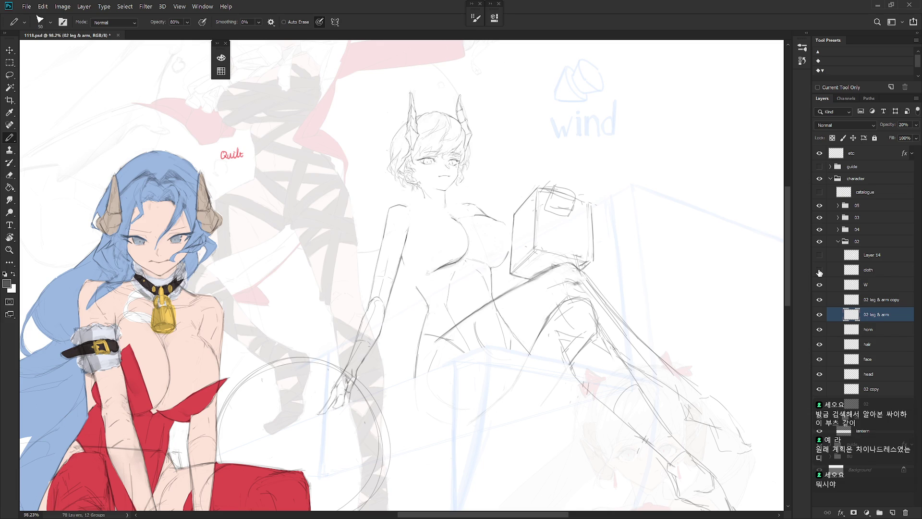
pyautogui.click(860, 271)
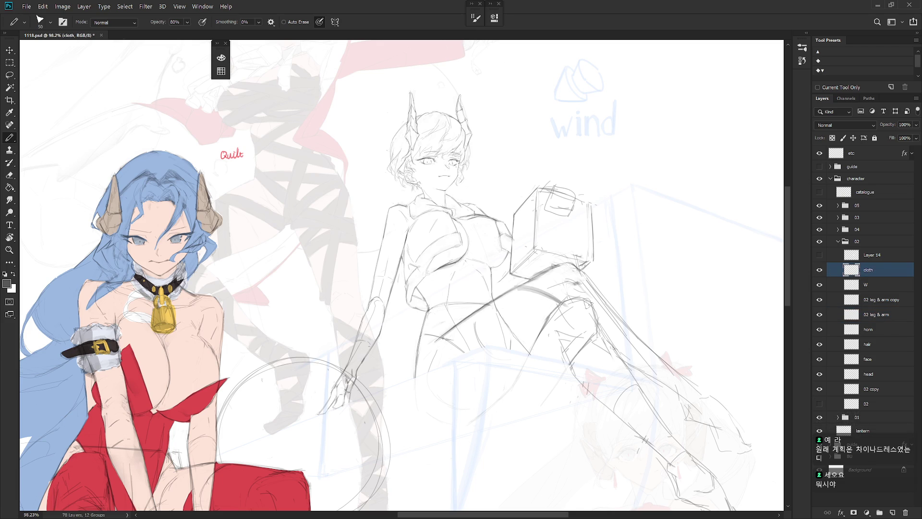
pyautogui.press('l')
pyautogui.moveTo(567, 359); pyautogui.dragTo(548, 358)
pyautogui.hotkey('ctrl', 'd')
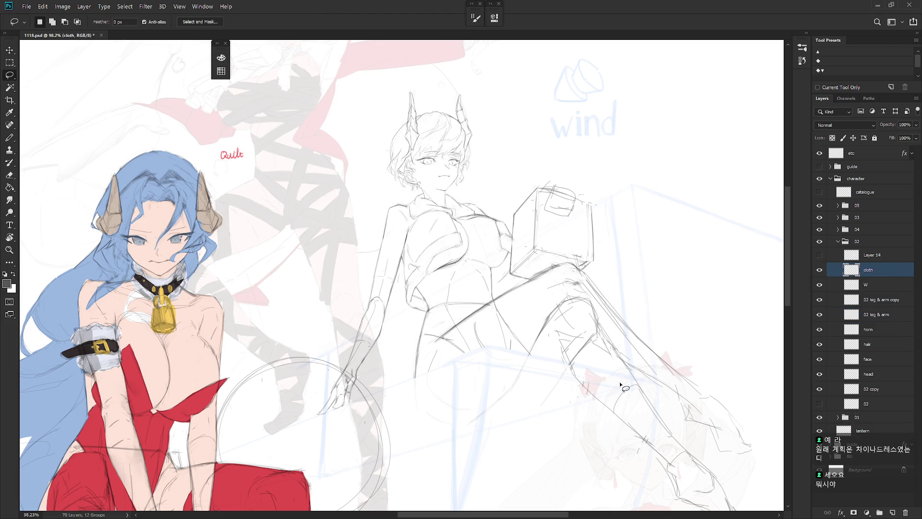
pyautogui.click(820, 314)
pyautogui.click(871, 303)
# - Erase the sketch strokes around the knee, alternating between eraser and pencil
pyautogui.press('e')
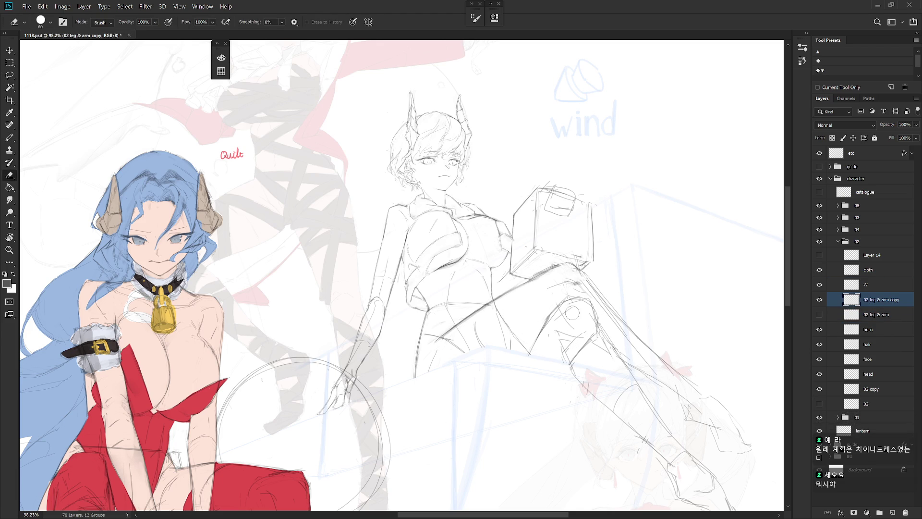
pyautogui.moveTo(588, 324); pyautogui.dragTo(566, 315)
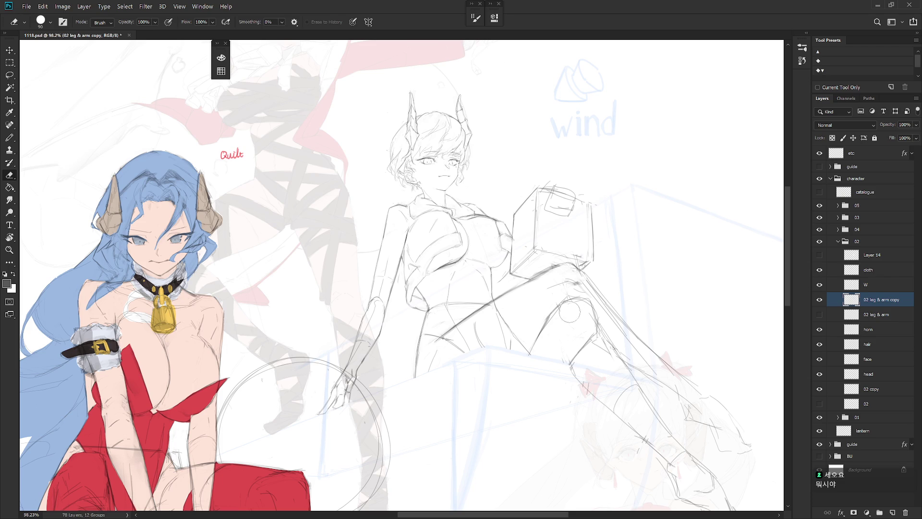
pyautogui.press('b')
pyautogui.moveTo(593, 336); pyautogui.dragTo(556, 327)
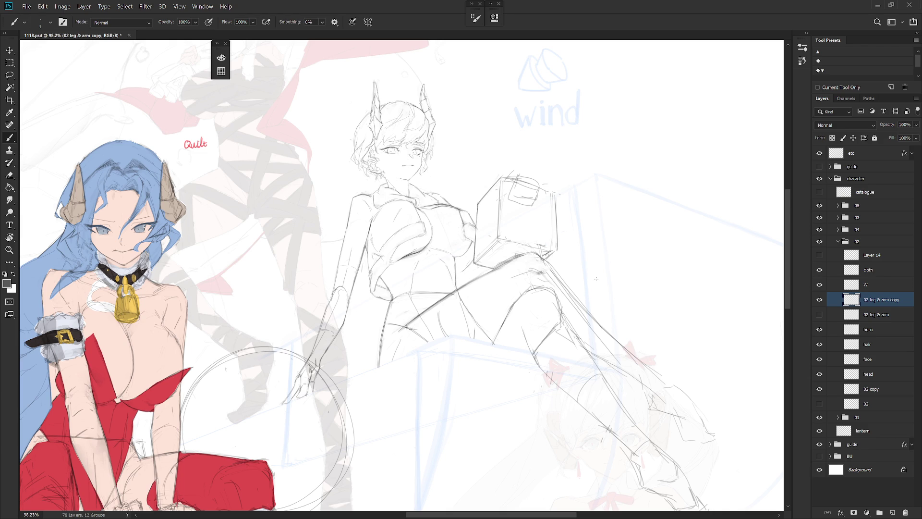
pyautogui.press('e')
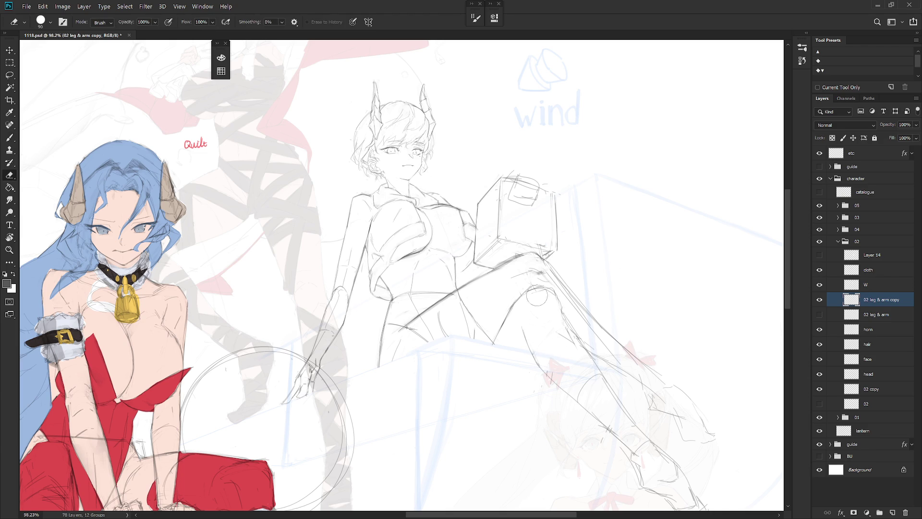
pyautogui.press('b')
pyautogui.press('e')
pyautogui.press('b')
pyautogui.press('e')
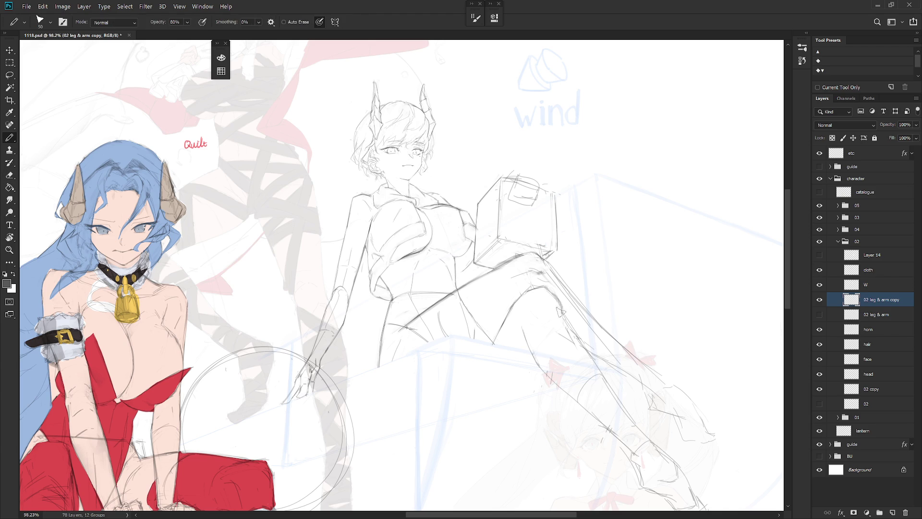
pyautogui.press('b')
pyautogui.press('e')
pyautogui.press('b')
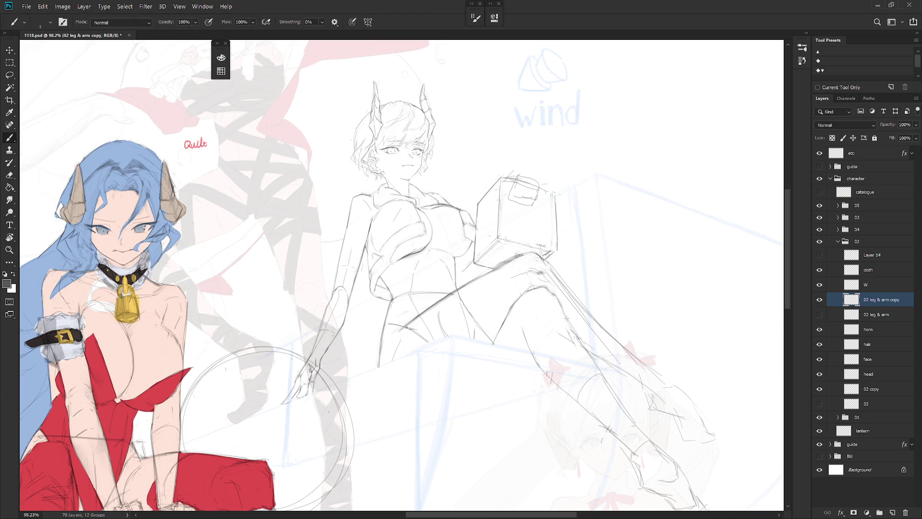
# - Rotate the canvas to inspect the leg while touching up lines, then level it again
pyautogui.moveTo(596, 366); pyautogui.dragTo(563, 348)
pyautogui.press('e')
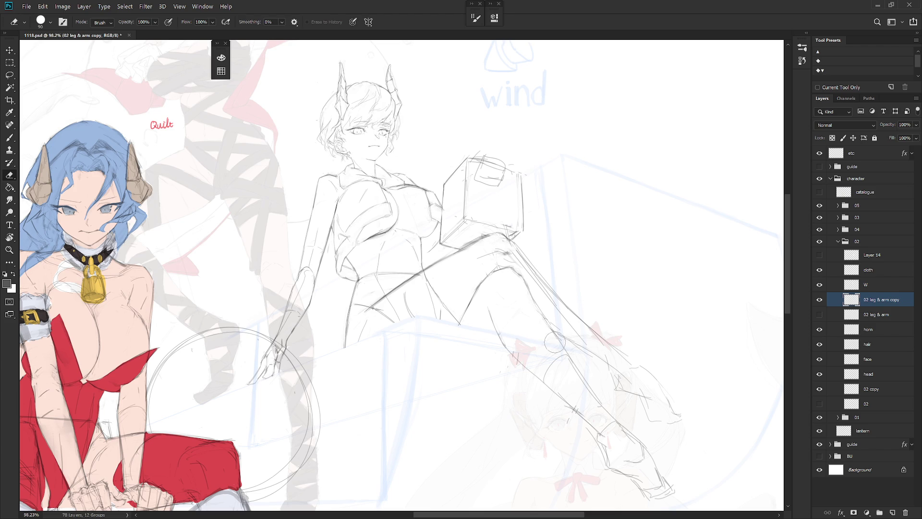
pyautogui.press('b')
pyautogui.press('e')
pyautogui.press('b')
pyautogui.moveTo(593, 417); pyautogui.dragTo(466, 354)
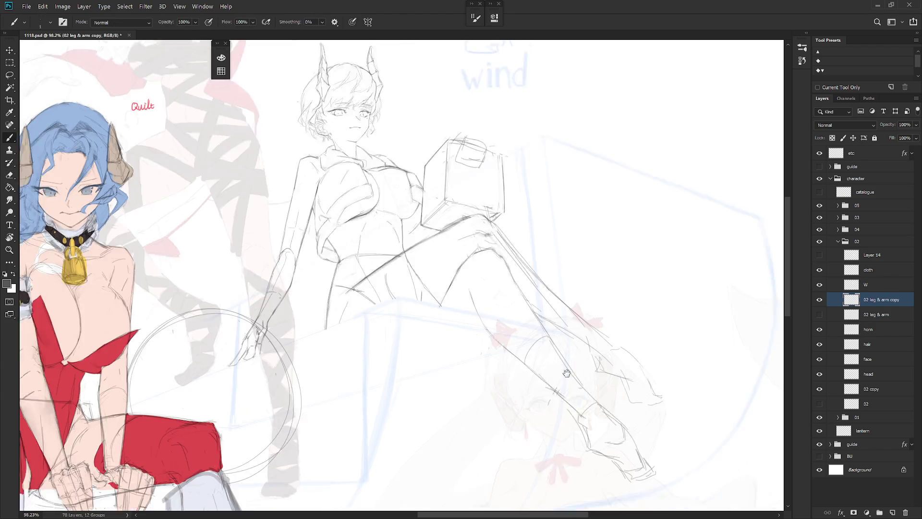
pyautogui.press('e')
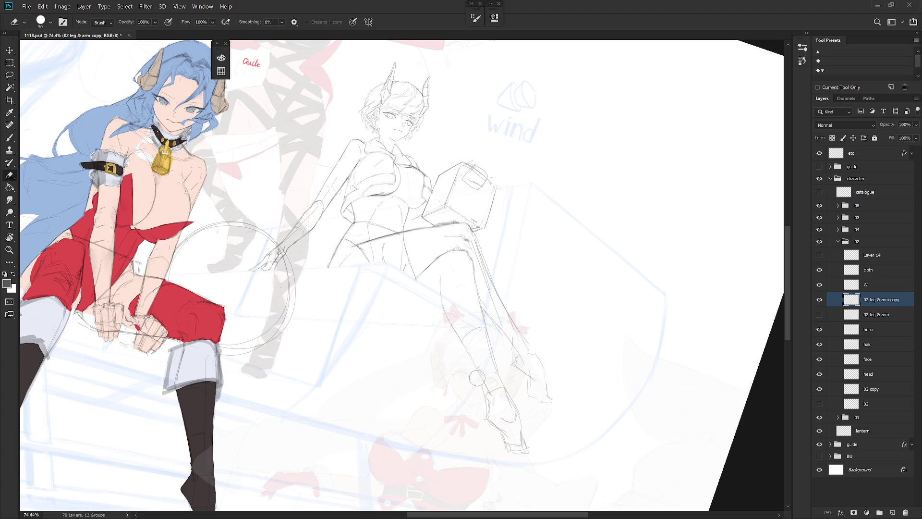
pyautogui.press('b')
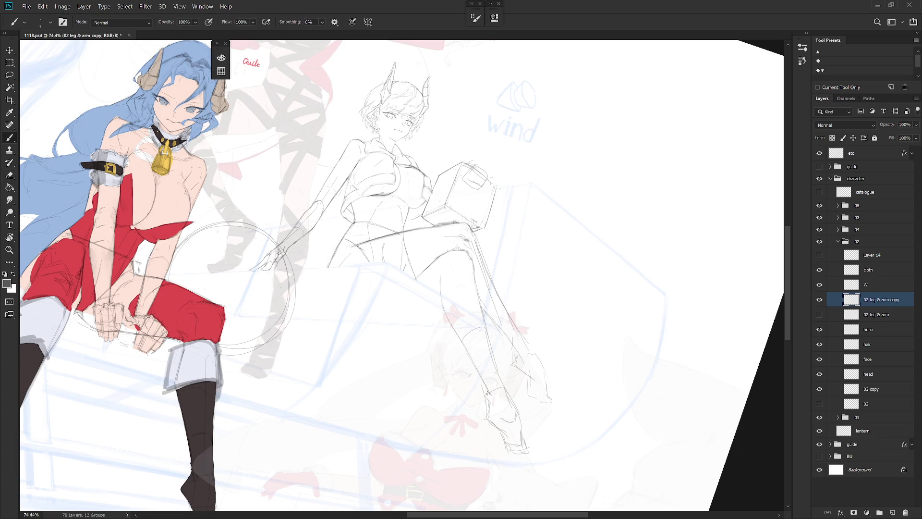
pyautogui.moveTo(528, 366)
pyautogui.mouseDown()
pyautogui.moveTo(550, 386)
pyautogui.moveTo(525, 347)
pyautogui.moveTo(554, 325)
pyautogui.mouseUp()
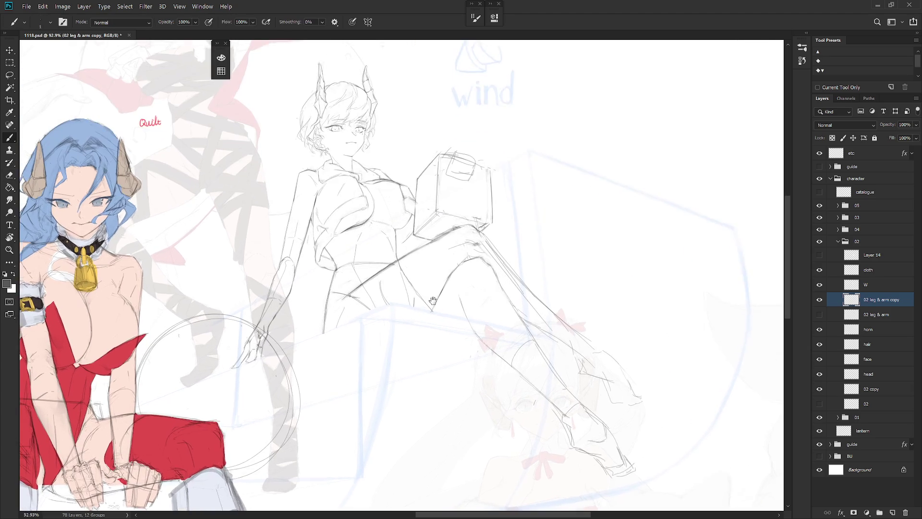
# - Lasso and delete the stray lines around the knee on the 02 copy layer
pyautogui.click(819, 389)
pyautogui.click(819, 389)
pyautogui.click(878, 392)
pyautogui.press('l')
pyautogui.moveTo(432, 365)
pyautogui.mouseDown()
pyautogui.moveTo(353, 344)
pyautogui.moveTo(434, 396)
pyautogui.mouseUp()
pyautogui.press('Delete')
pyautogui.hotkey('ctrl', 'd')
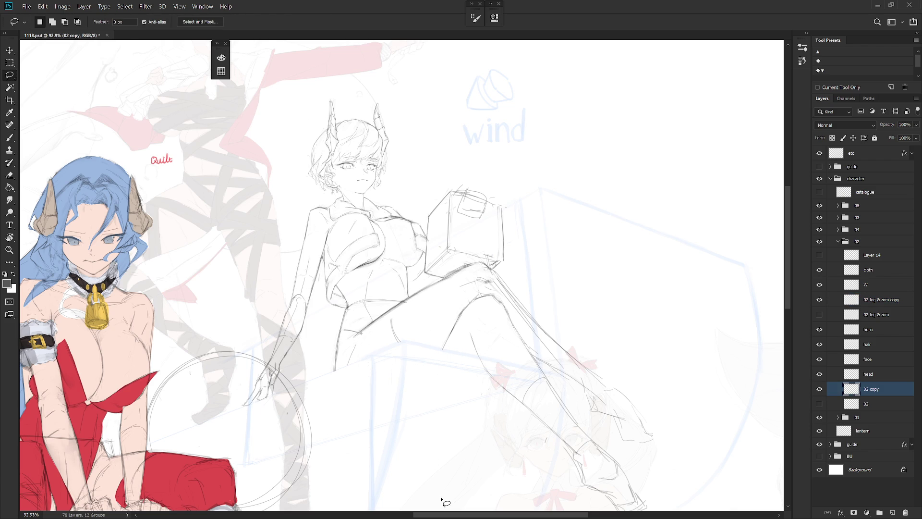
# - Check the body with the cloth sketch toggled, then make the cloth layer active for pencil work
pyautogui.scroll(-3, 518, 380)
pyautogui.click(820, 270)
pyautogui.click(819, 273)
pyautogui.click(888, 274)
pyautogui.press('b')
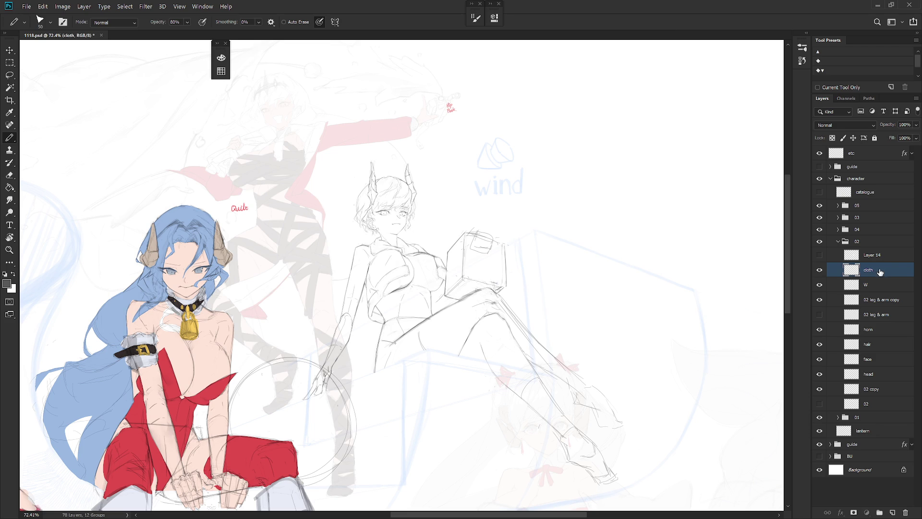
# - Draw a shading line along the waist and a thin line down the skirt
pyautogui.moveTo(383, 326)
pyautogui.mouseDown()
pyautogui.moveTo(383, 350)
pyautogui.moveTo(389, 345)
pyautogui.mouseUp()
pyautogui.hotkey('shift', 'b')
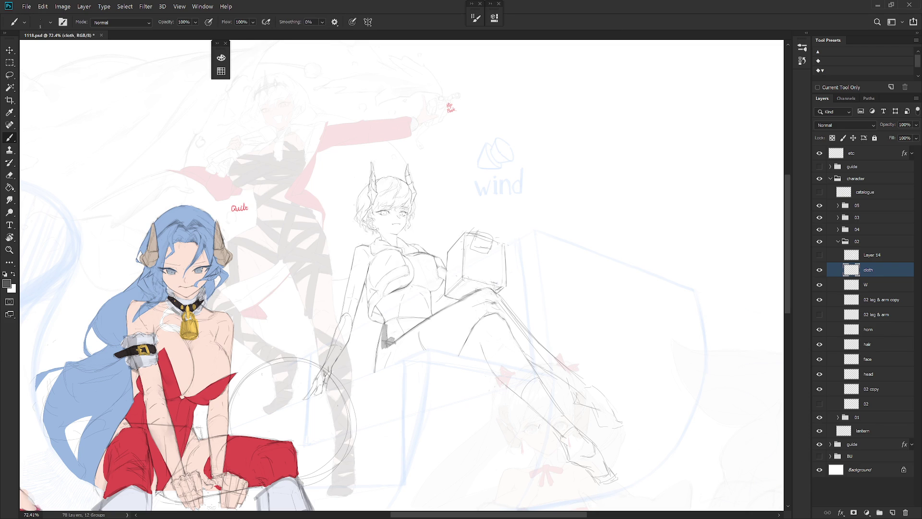
pyautogui.hotkey('shift', 'b')
pyautogui.moveTo(384, 347)
pyautogui.mouseDown()
pyautogui.moveTo(383, 370)
pyautogui.moveTo(382, 362)
pyautogui.mouseUp()
pyautogui.press('e')
pyautogui.press('b')
pyautogui.press('e')
pyautogui.moveTo(383, 347); pyautogui.dragTo(385, 364)
pyautogui.press('b')
# - Erase parts of the thin skirt line and a small bit of the waist stroke
pyautogui.press('e')
pyautogui.moveTo(387, 345); pyautogui.dragTo(386, 359)
pyautogui.press('b')
pyautogui.press('e')
pyautogui.moveTo(385, 347); pyautogui.dragTo(386, 360)
pyautogui.press('b')
pyautogui.press('e')
pyautogui.moveTo(384, 331); pyautogui.dragTo(389, 330)
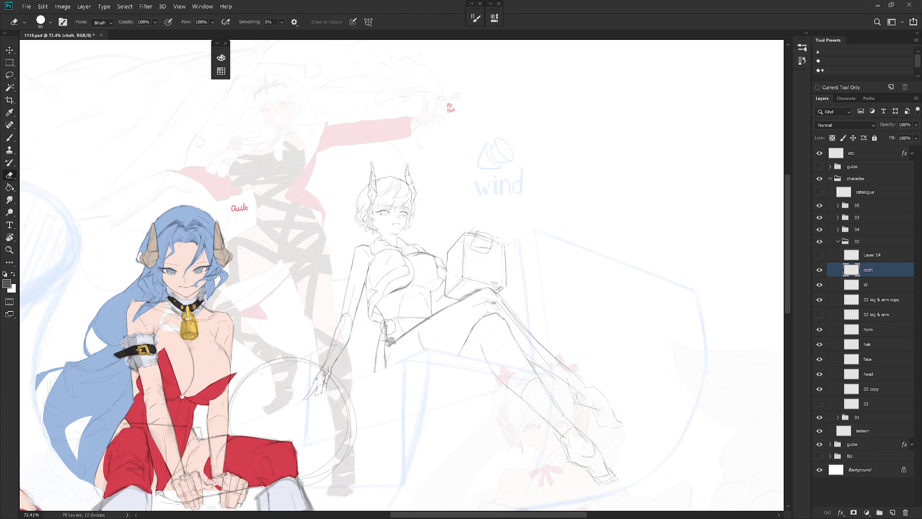
pyautogui.press('b')
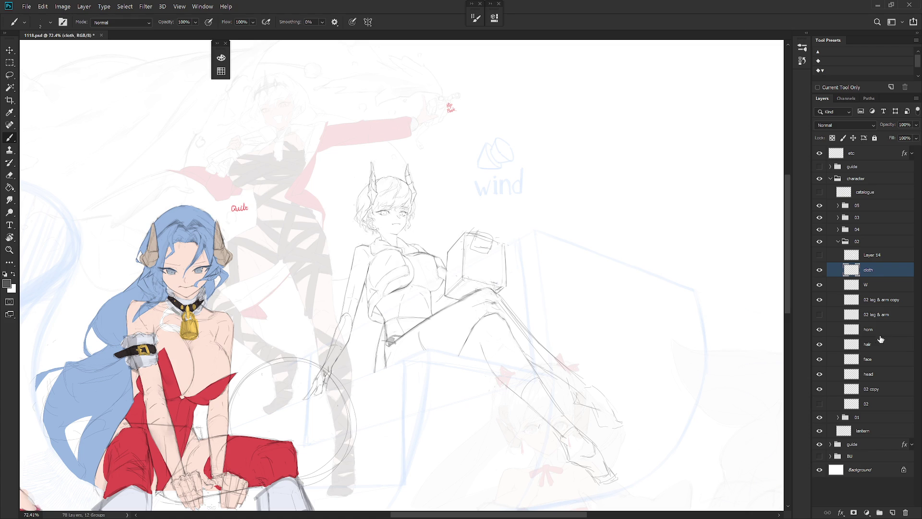
# - Delete the overlapping body lines at the waist on the 02 copy layer
pyautogui.click(872, 389)
pyautogui.press('l')
pyautogui.moveTo(412, 342); pyautogui.dragTo(409, 342)
pyautogui.press('Delete')
pyautogui.hotkey('ctrl', 'd')
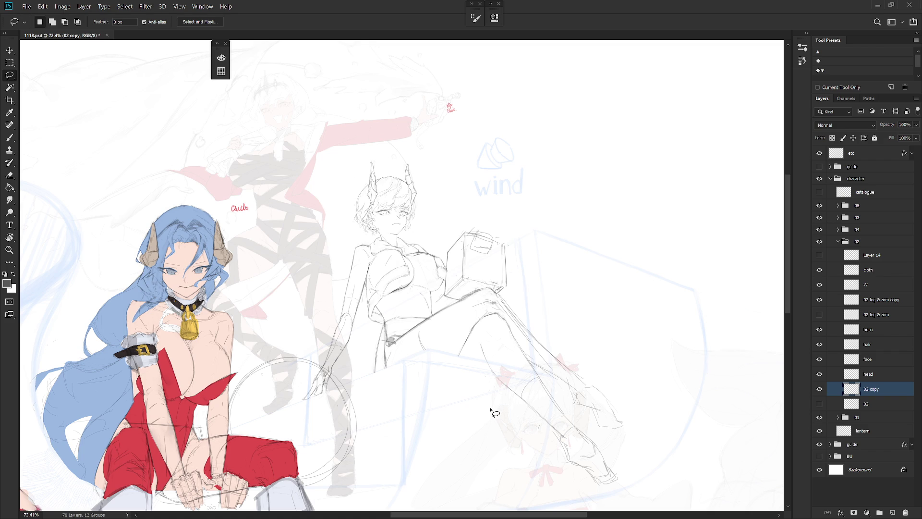
# - Touch up the hip lines on the cloth layer with the brush, pencil and eraser
pyautogui.click(881, 274)
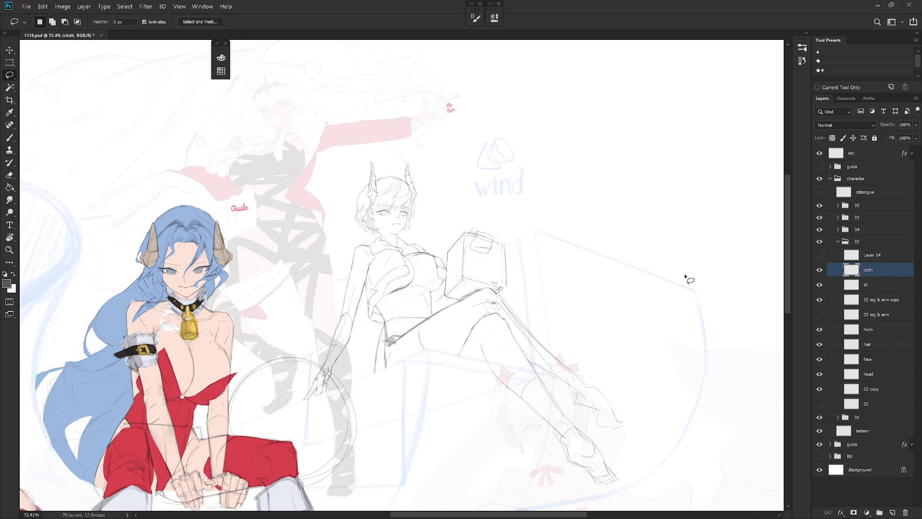
pyautogui.press('e')
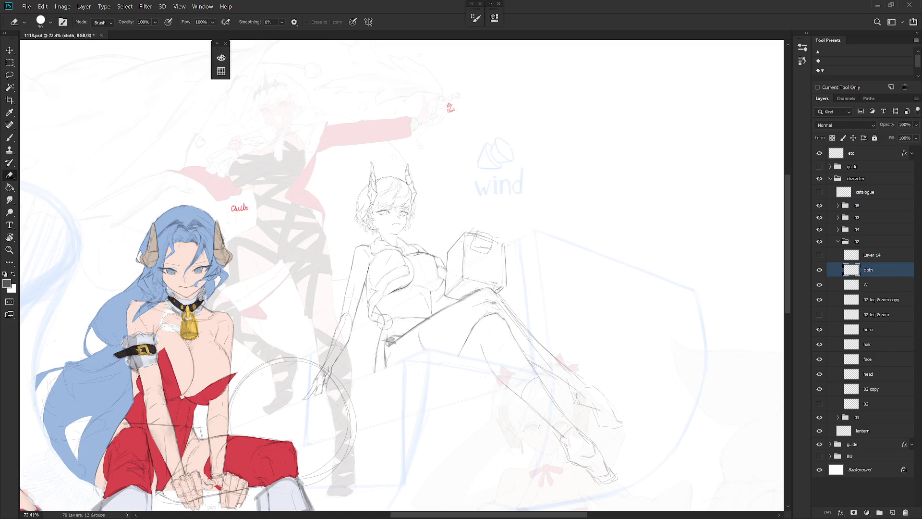
pyautogui.press('b')
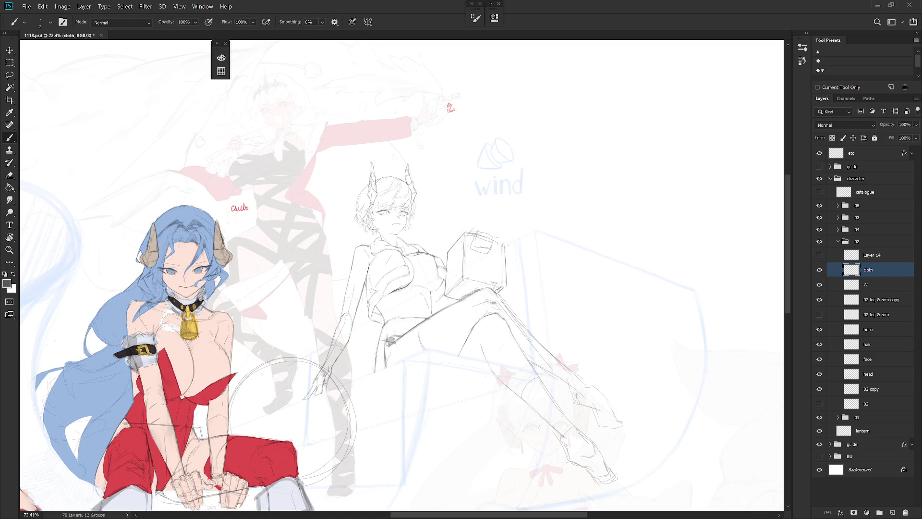
pyautogui.press('e')
pyautogui.press('b')
pyautogui.hotkey('shift', 'b')
pyautogui.press('b')
# - Lasso a small patch of hip lines on the 02 copy layer and redraw them on the cloth layer
pyautogui.click(880, 390)
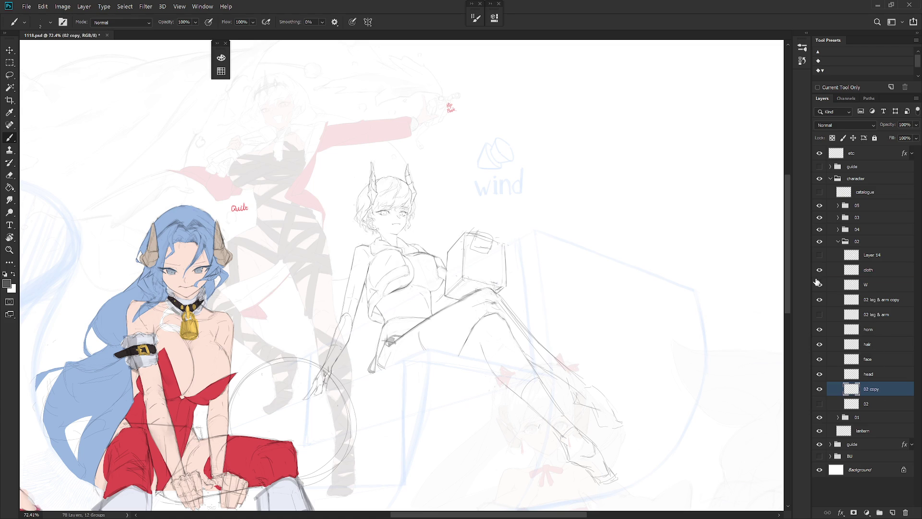
pyautogui.press('l')
pyautogui.moveTo(378, 354); pyautogui.dragTo(390, 373)
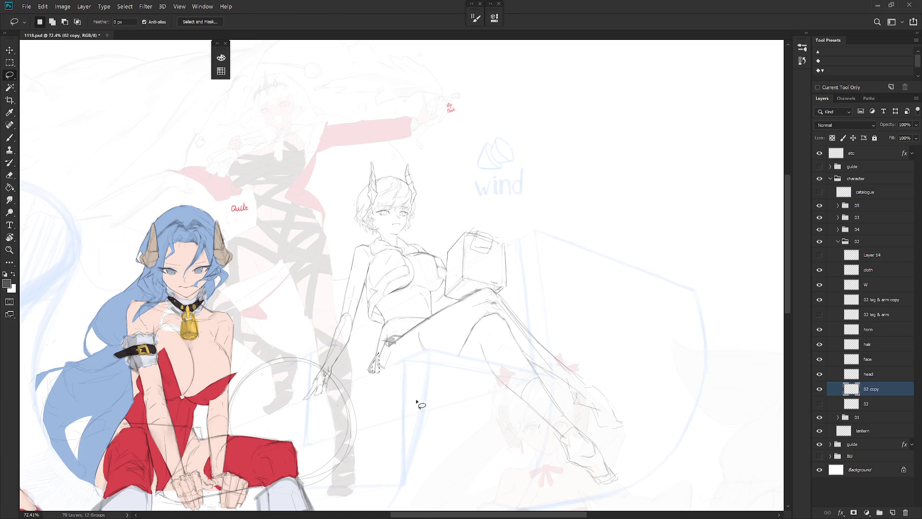
pyautogui.click(882, 304)
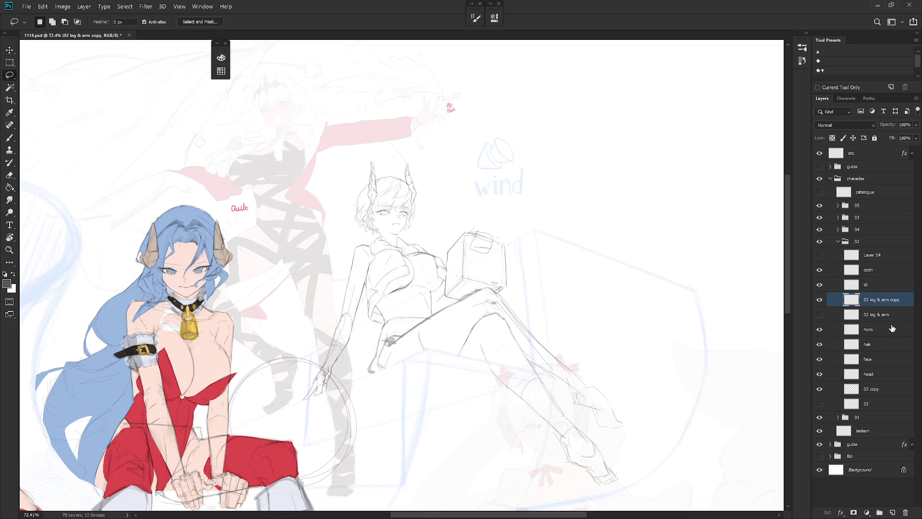
pyautogui.click(872, 275)
pyautogui.press('b')
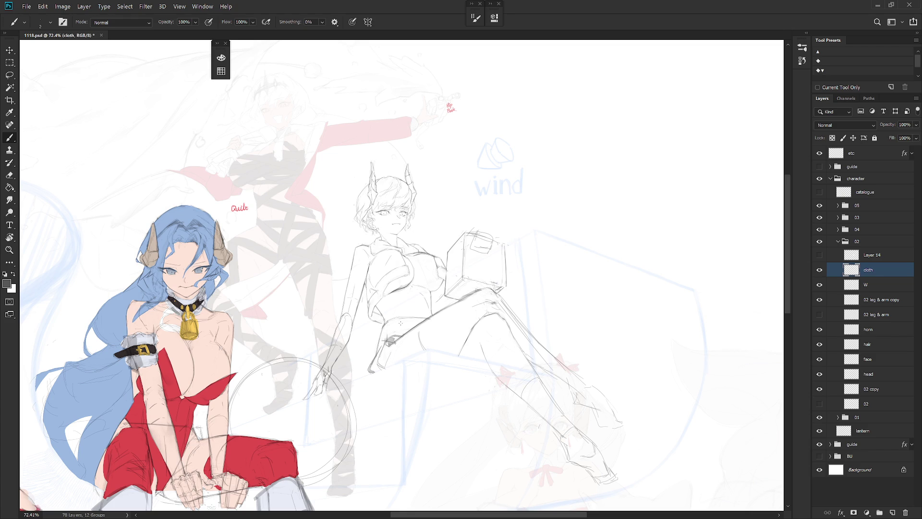
pyautogui.click(879, 300)
pyautogui.press('l')
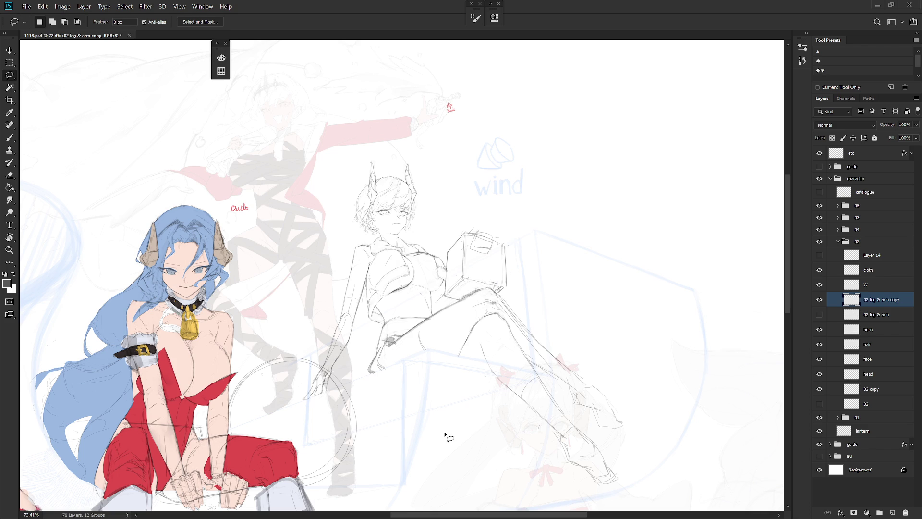
# - Keep refining the hip lines across the cloth, 02 copy and 02 leg & arm copy layers
pyautogui.hotkey('alt', ']')
pyautogui.hotkey('alt', ']')
pyautogui.press('e')
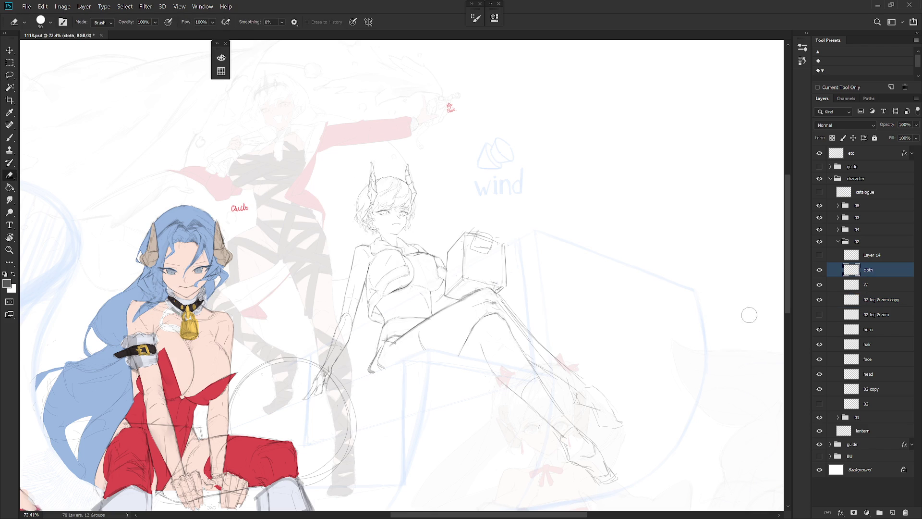
pyautogui.click(891, 300)
pyautogui.press('l')
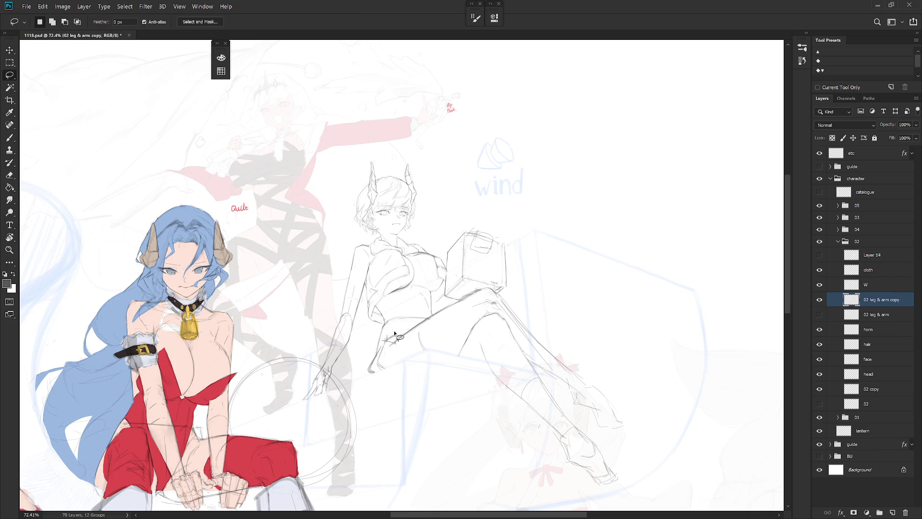
pyautogui.click(879, 393)
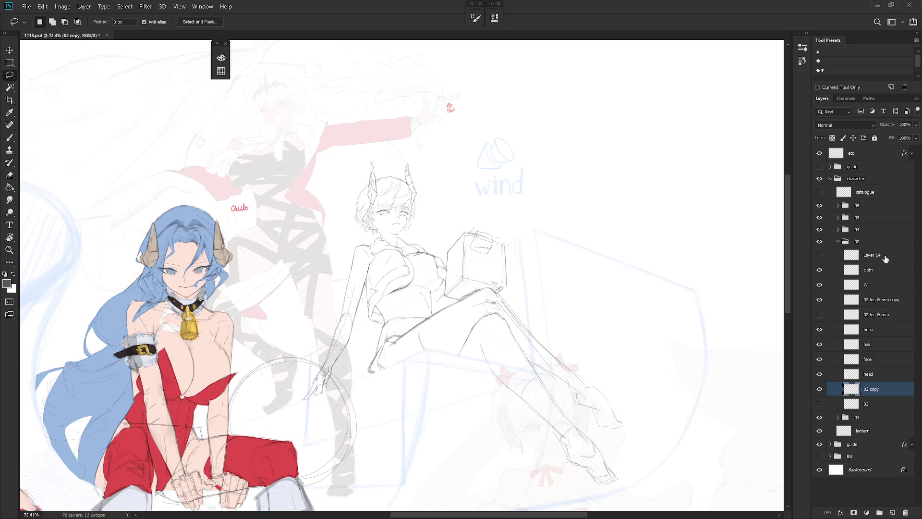
pyautogui.click(887, 300)
pyautogui.press('b')
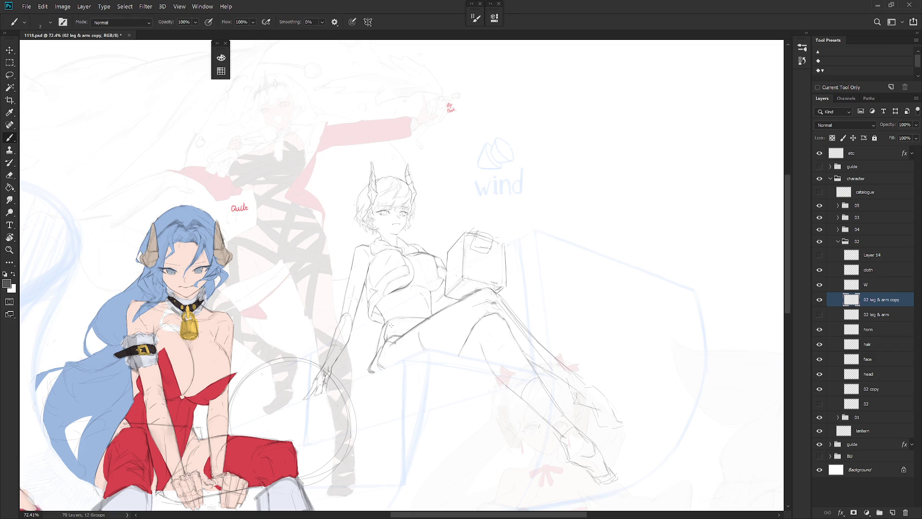
pyautogui.press('e')
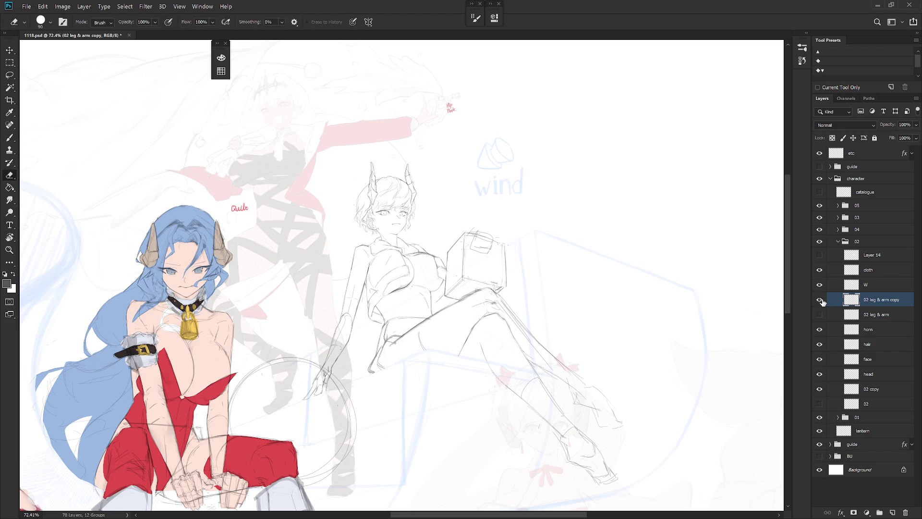
# - Hide the cloth sketch to reveal the bare torso and add a new Layer 15 above 02 leg & arm copy
pyautogui.click(821, 301)
pyautogui.click(820, 300)
pyautogui.click(820, 270)
pyautogui.click(820, 270)
pyautogui.click(820, 270)
pyautogui.press('l')
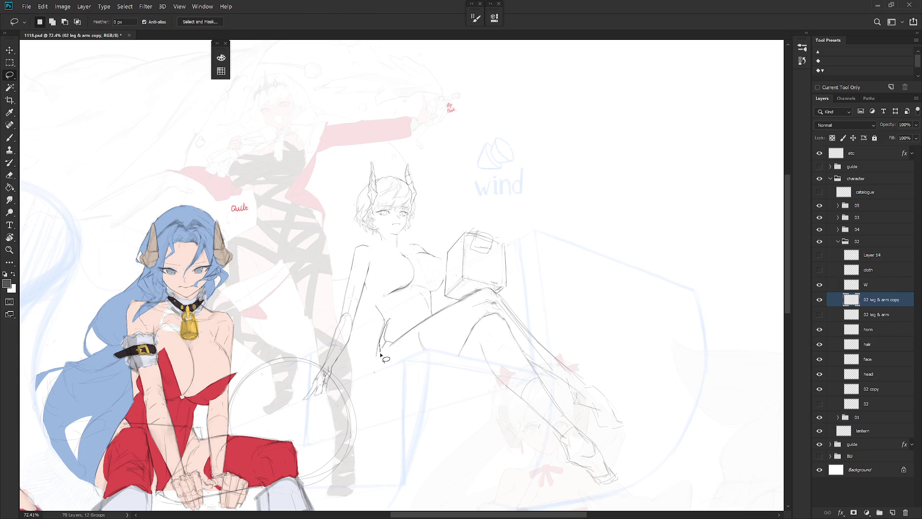
pyautogui.hotkey('ctrl', 'shift', 'alt', 'n')
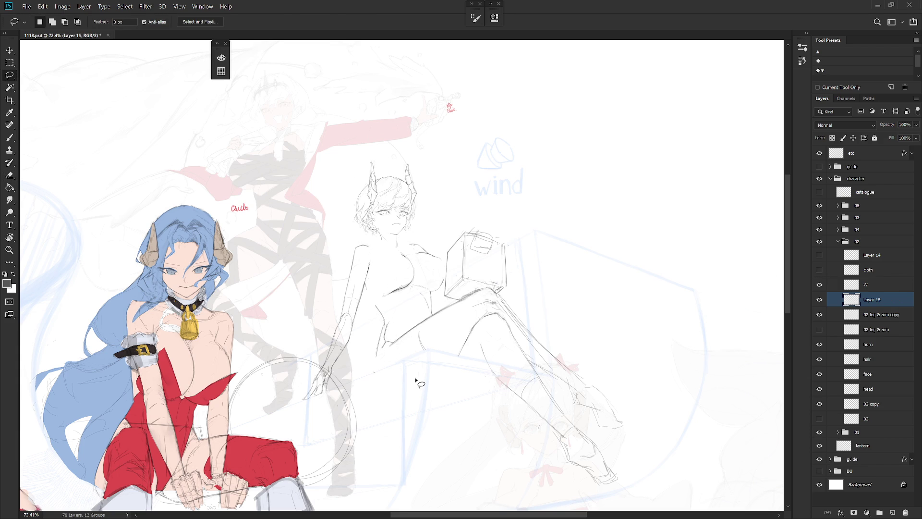
# - Duplicate the cloth layer with Layer 15 and merge the copies down into the cloth layer
pyautogui.click(820, 270)
pyautogui.keyDown('ctrl'); pyautogui.click(872, 277); pyautogui.keyUp('ctrl')
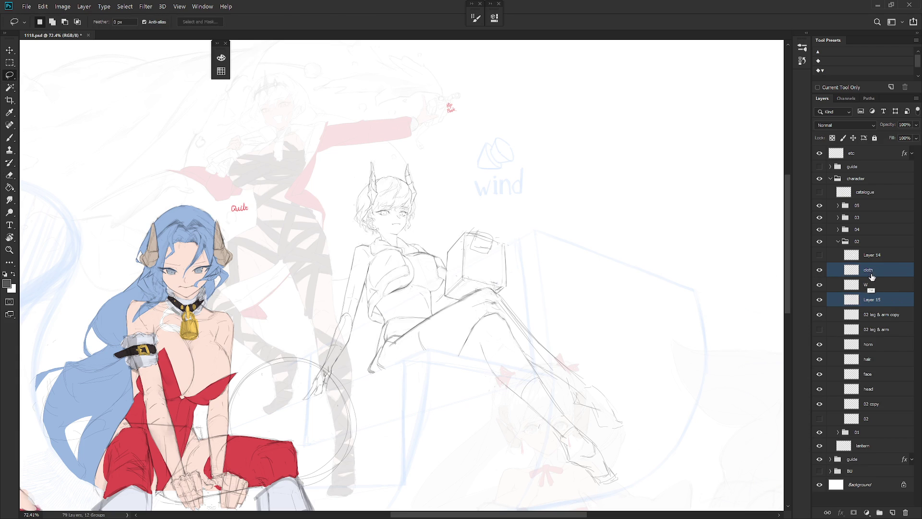
pyautogui.hotkey('ctrl', 'j')
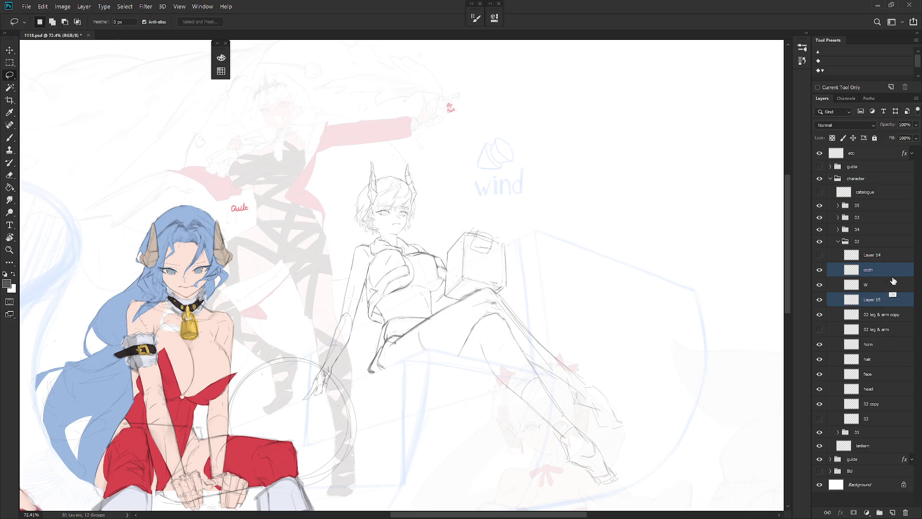
pyautogui.keyDown('ctrl'); pyautogui.click(891, 285); pyautogui.keyUp('ctrl')
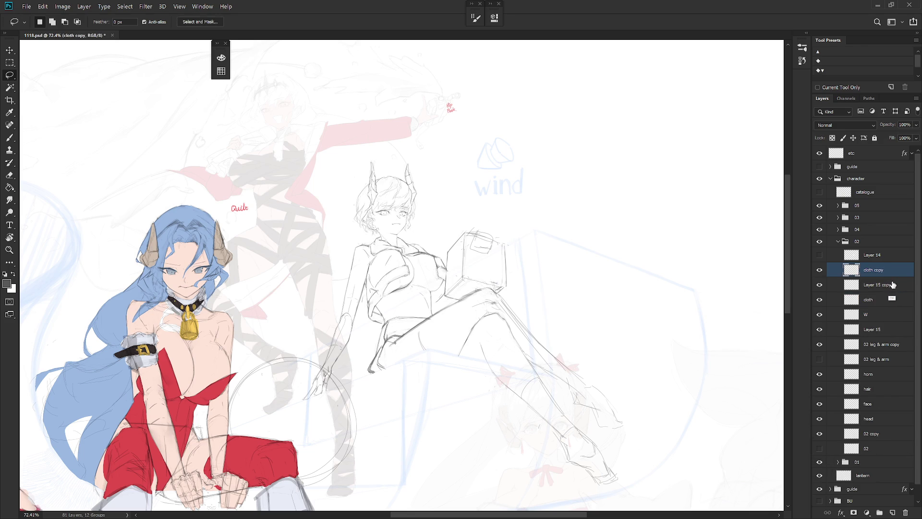
pyautogui.press('Delete')
pyautogui.hotkey('ctrl', 'e')
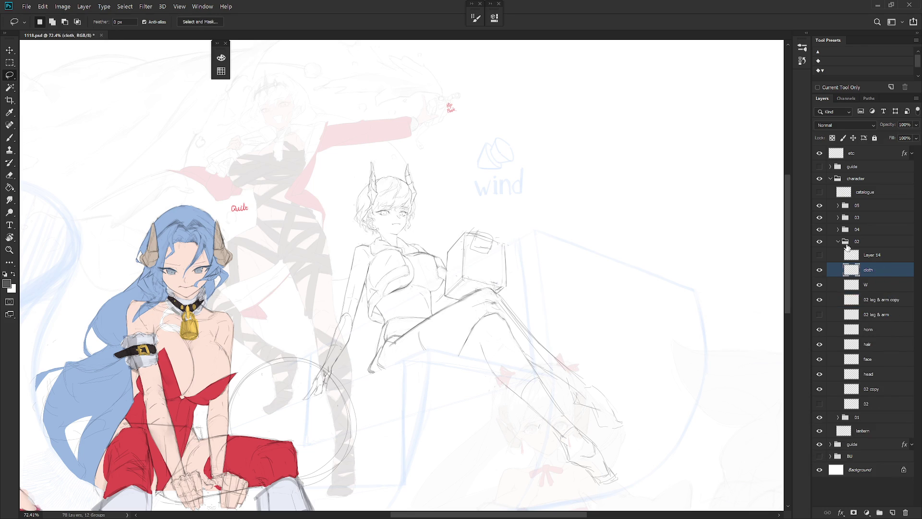
# - Toggle the cloth and 02 leg & arm copy layers on and off to compare, leaving both visible
pyautogui.click(820, 270)
pyautogui.click(821, 270)
pyautogui.click(820, 271)
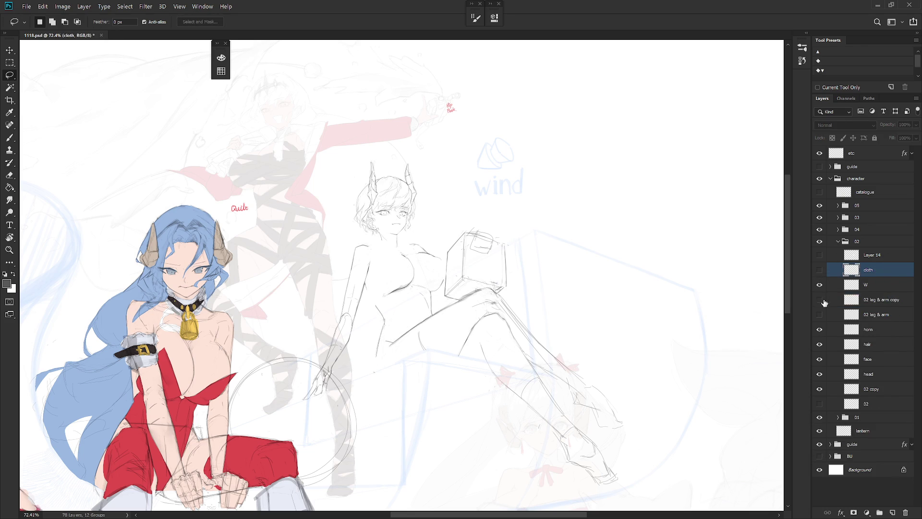
pyautogui.click(820, 301)
pyautogui.click(820, 300)
pyautogui.click(820, 270)
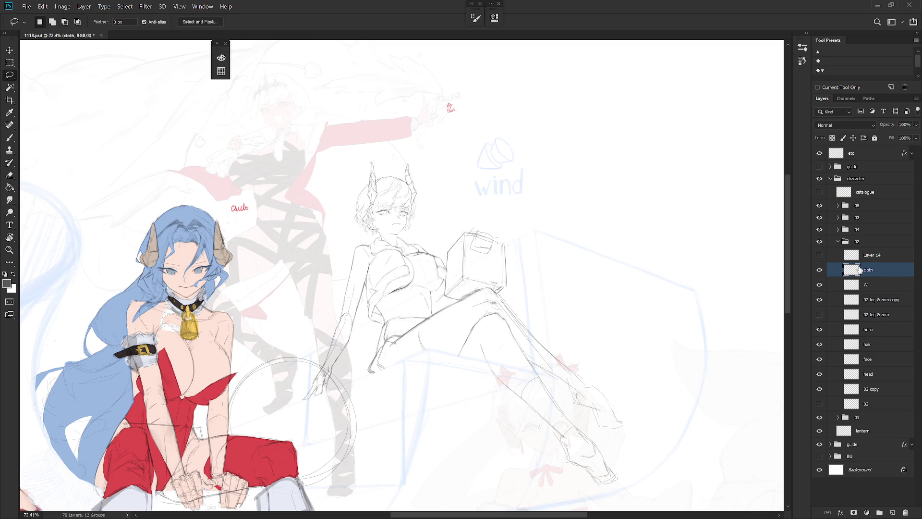
# - Erase the stray sketch strokes near the knee on the cloth layer
pyautogui.scroll(3, 377, 286)
pyautogui.press('b')
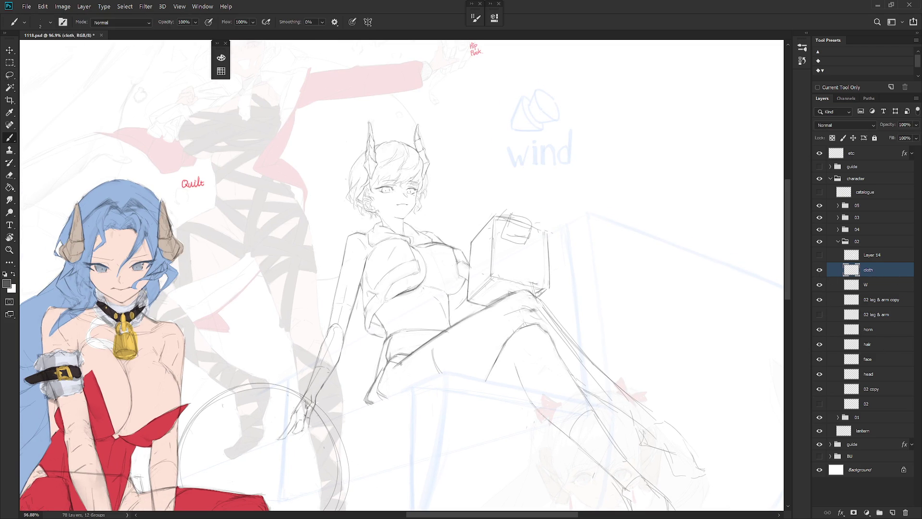
pyautogui.press('e')
pyautogui.moveTo(394, 360); pyautogui.dragTo(404, 358)
pyautogui.press('b')
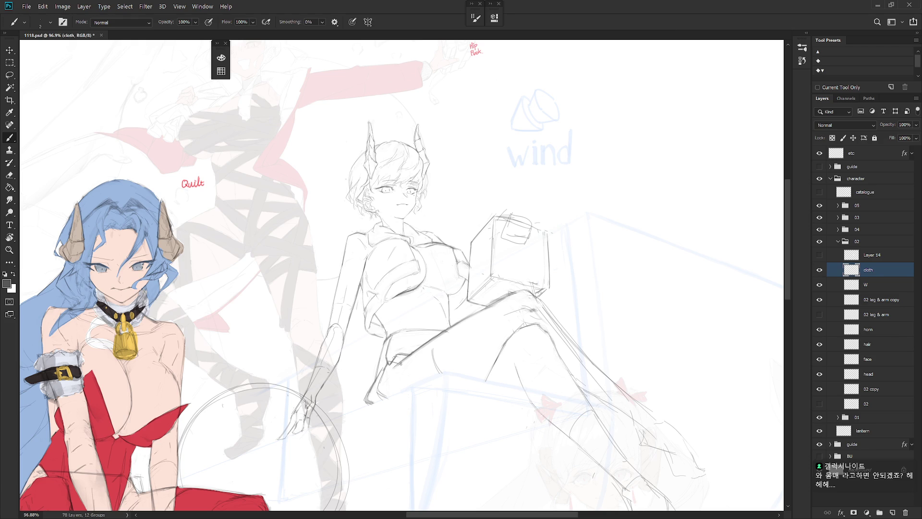
# - Check the 02 leg & arm copy and 02 copy layers, then continue cleanup on the cloth layer and rotate the view
pyautogui.click(878, 300)
pyautogui.press('l')
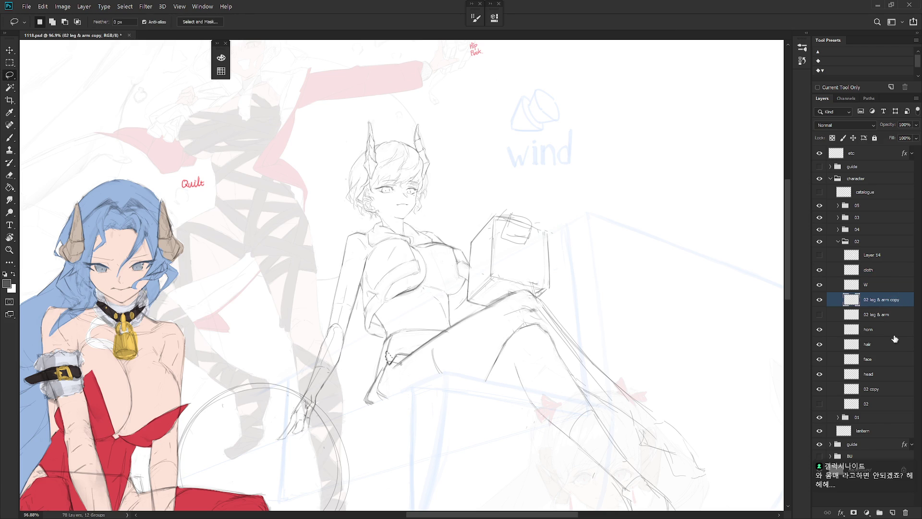
pyautogui.click(884, 392)
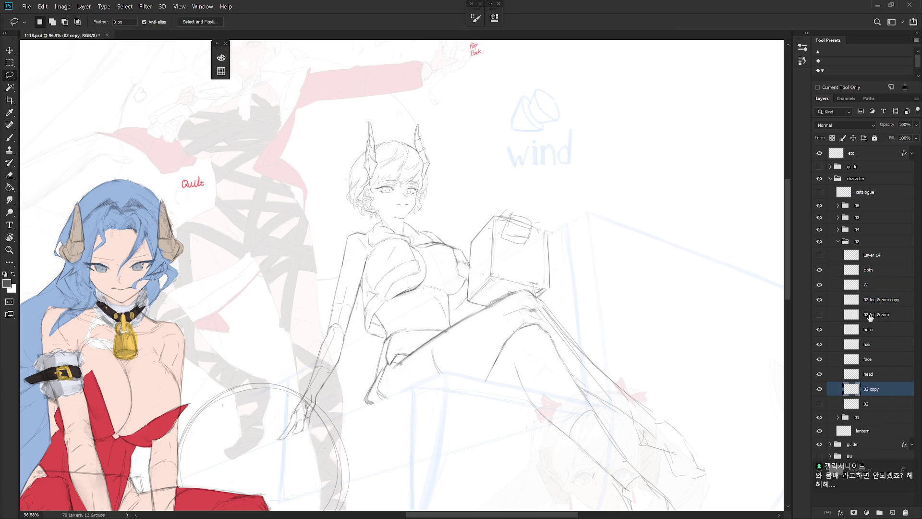
pyautogui.click(877, 273)
pyautogui.press('e')
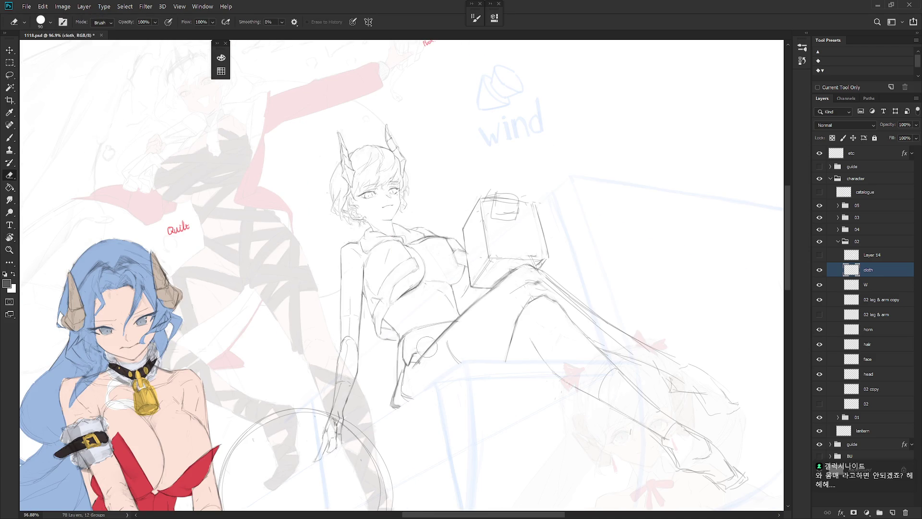
pyautogui.press('b')
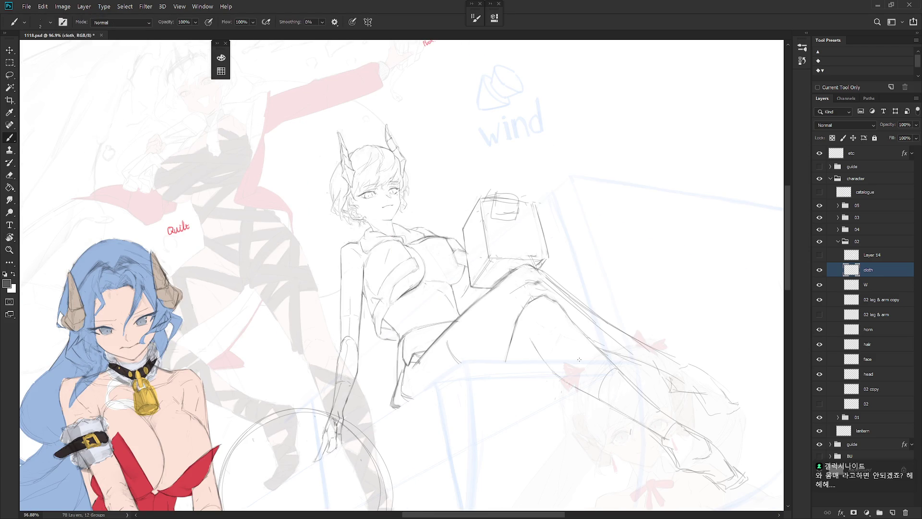
pyautogui.scroll(-1, 579, 359)
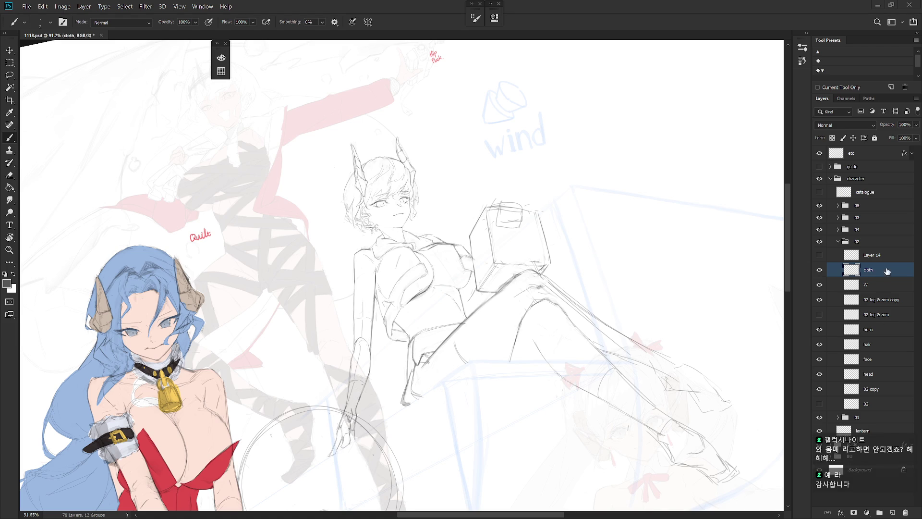
pyautogui.press('r')
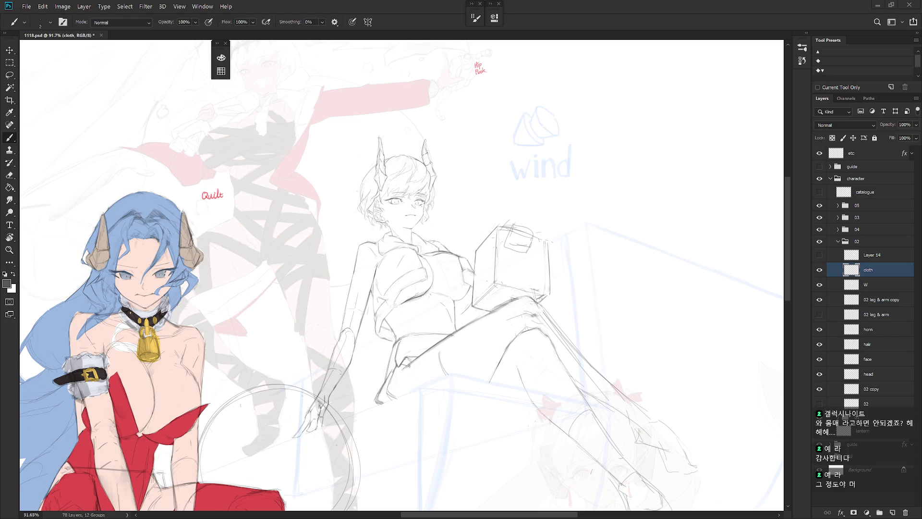
pyautogui.click(916, 125)
# - Raise group 01's opacity to 100%, then select group 03 and its opacity control
pyautogui.moveTo(878, 136); pyautogui.dragTo(912, 136)
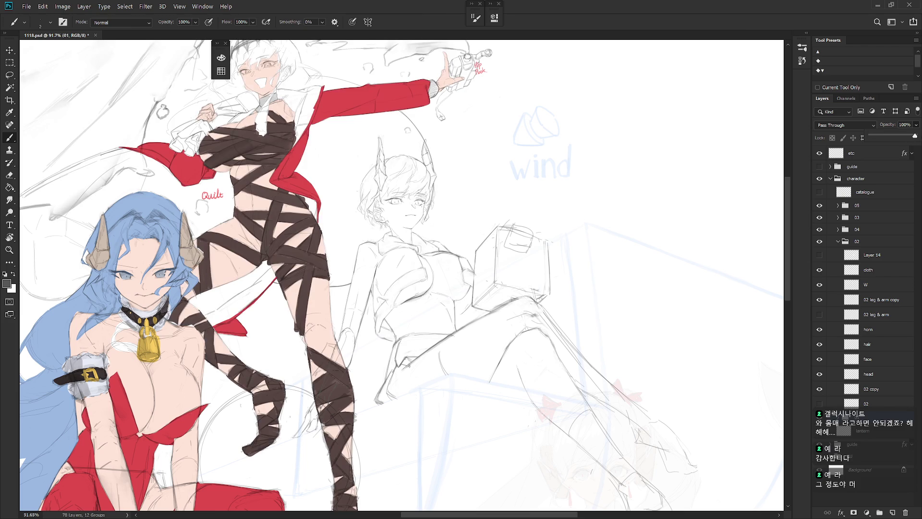
pyautogui.moveTo(590, 417); pyautogui.dragTo(592, 392)
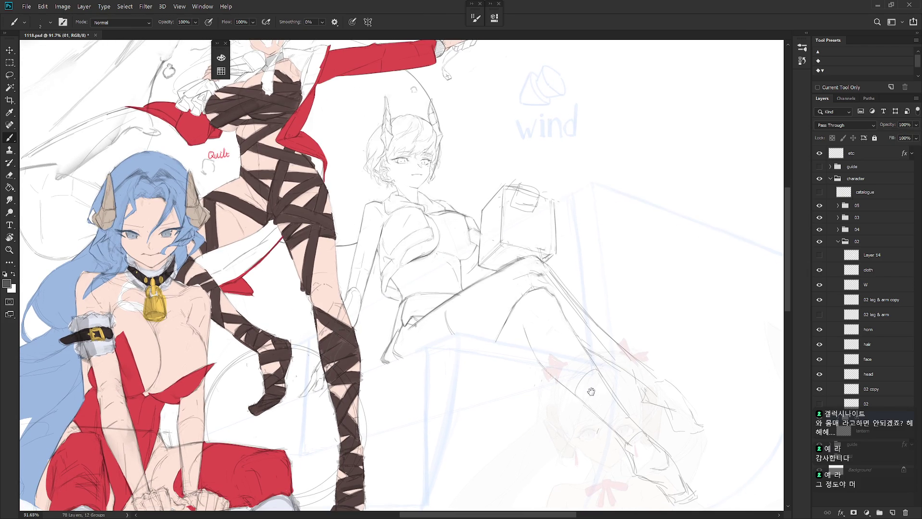
pyautogui.click(872, 219)
pyautogui.click(916, 124)
pyautogui.moveTo(622, 405)
pyautogui.mouseDown()
pyautogui.moveTo(612, 370)
pyautogui.moveTo(564, 355)
pyautogui.mouseUp()
pyautogui.scroll(-5, 612, 370)
# - Flip the canvas view horizontally and pan and zoom across the illustration
pyautogui.hotkey('ctrl', 'shift', 'h')
pyautogui.moveTo(480, 288); pyautogui.dragTo(579, 289)
pyautogui.scroll(3, 499, 283)
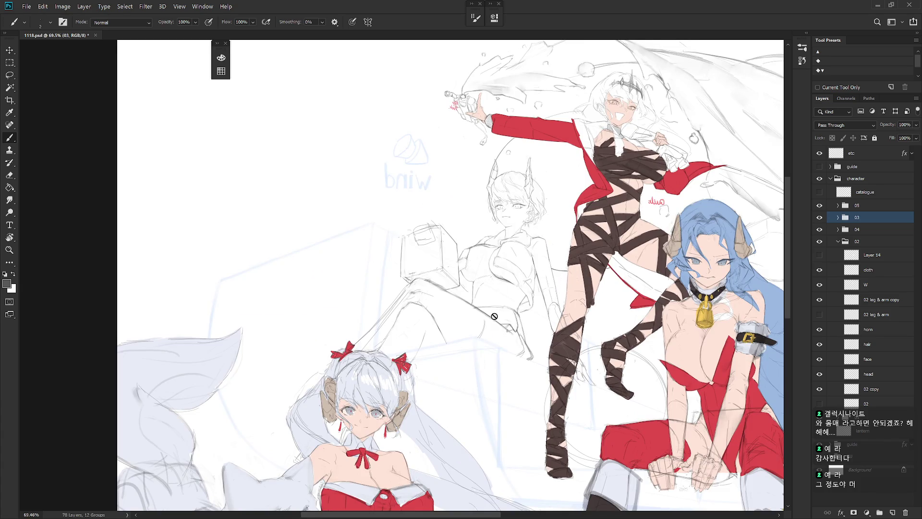
pyautogui.scroll(1, 495, 315)
pyautogui.scroll(2, 507, 343)
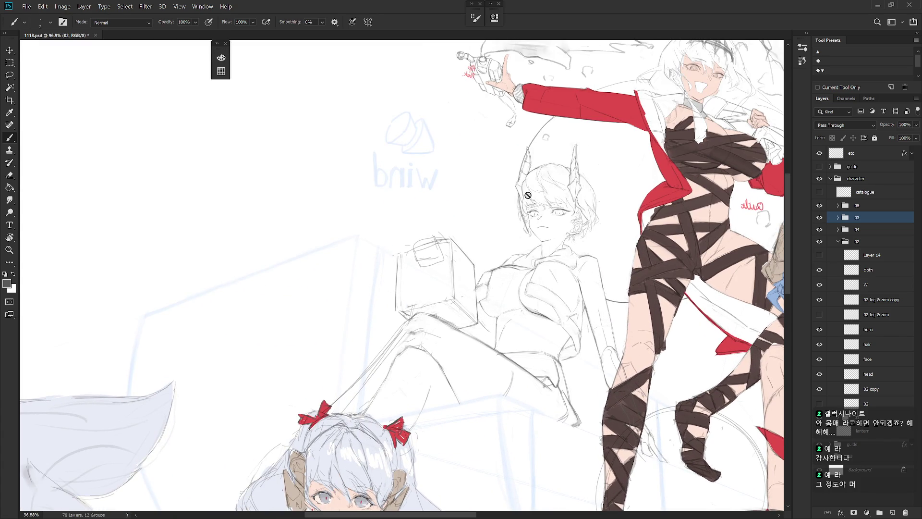
pyautogui.moveTo(528, 195); pyautogui.dragTo(519, 280)
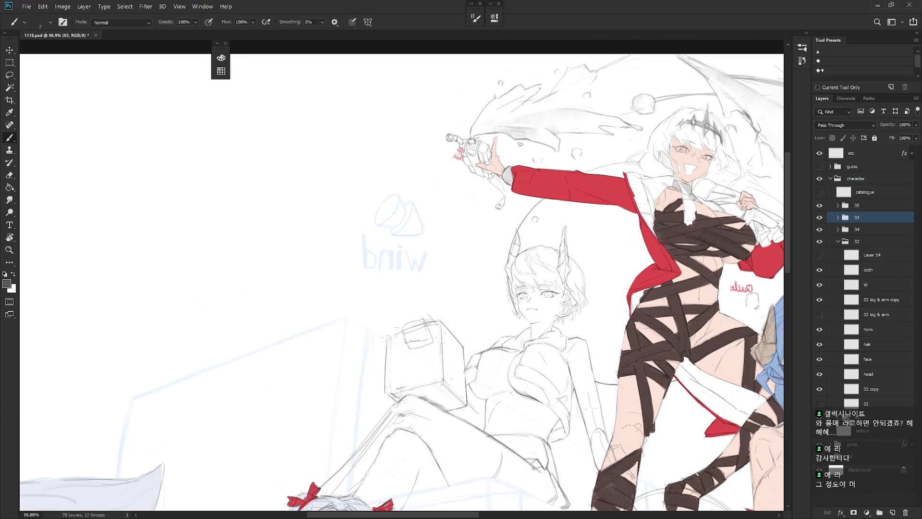
pyautogui.moveTo(916, 362); pyautogui.dragTo(918, 434)
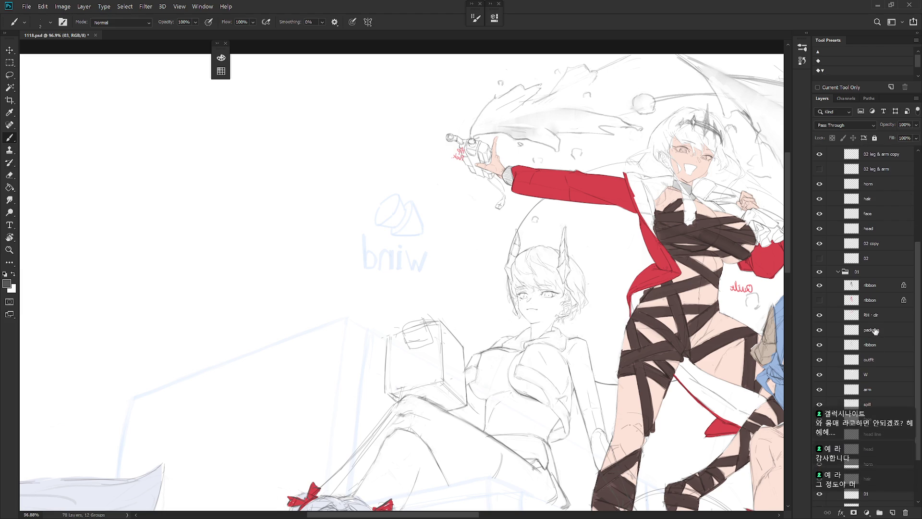
# - Make the package layer active and zoom around it, switching between lasso and brush
pyautogui.click(872, 330)
pyautogui.press('l')
pyautogui.scroll(3, 513, 221)
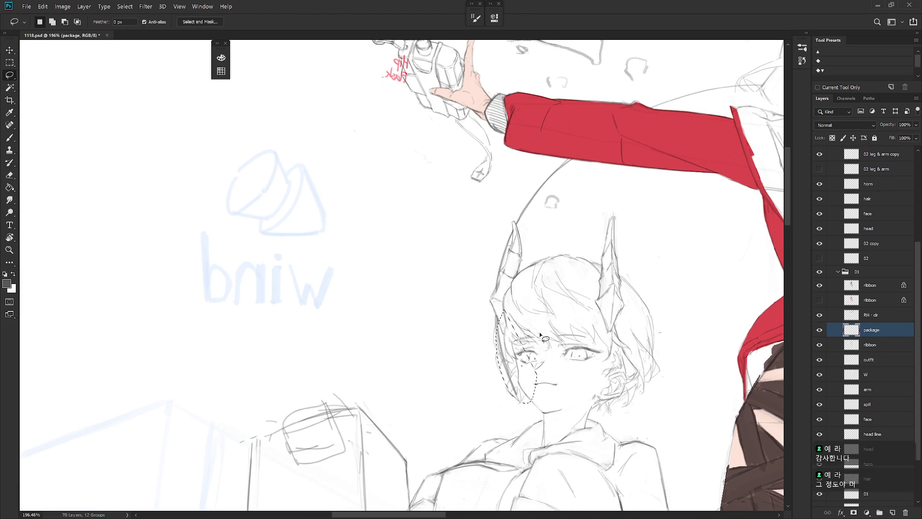
pyautogui.scroll(-3, 594, 379)
pyautogui.moveTo(594, 379); pyautogui.dragTo(572, 392)
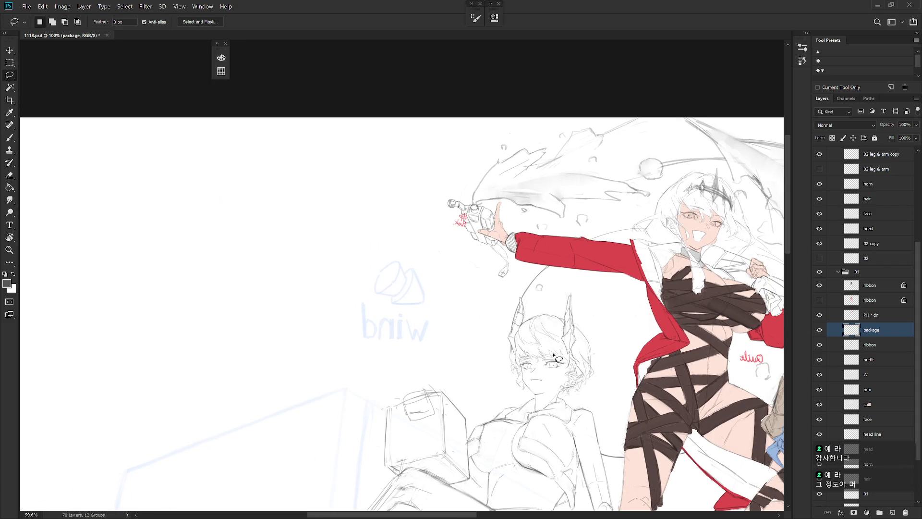
pyautogui.scroll(-3, 562, 387)
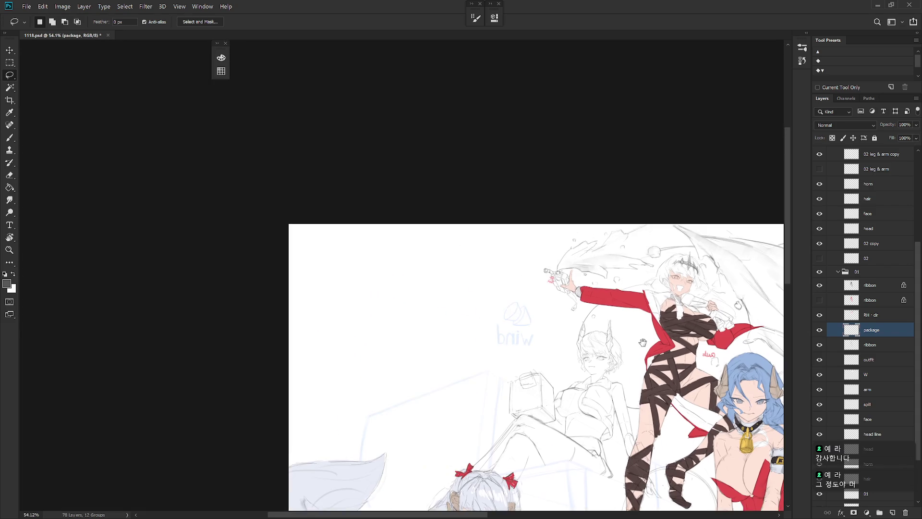
pyautogui.press('b')
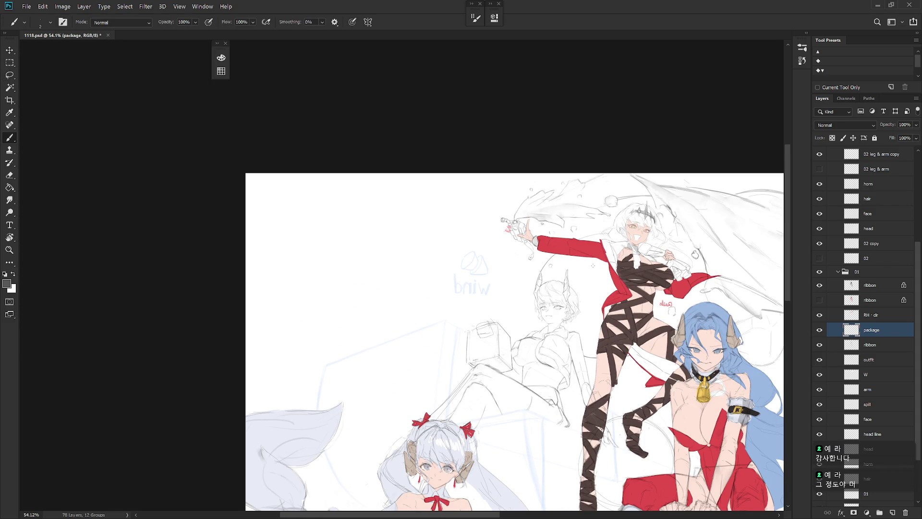
pyautogui.scroll(1, 655, 293)
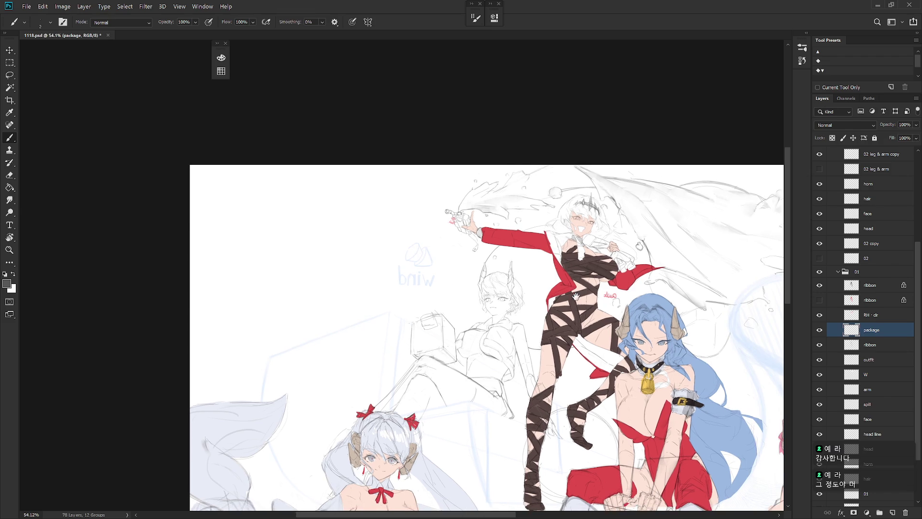
pyautogui.scroll(1, 590, 277)
pyautogui.scroll(1, 507, 226)
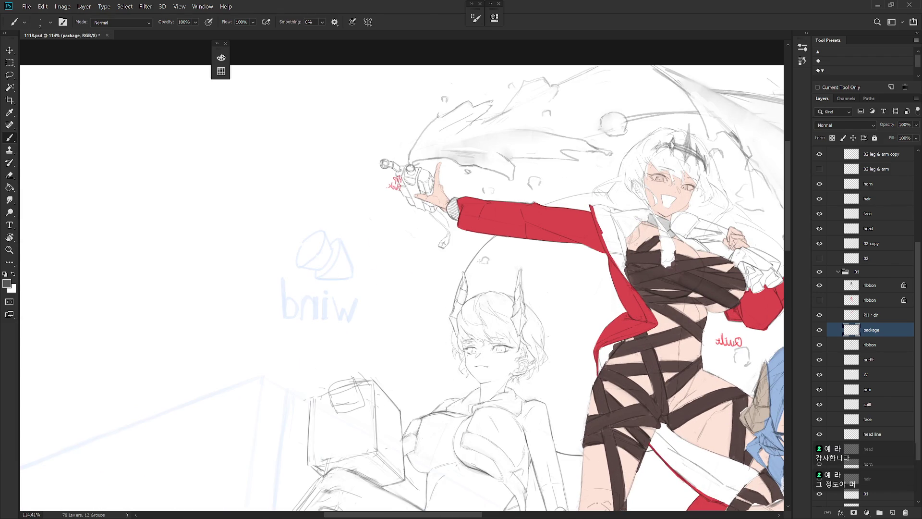
# - Alternate brush and eraser while panning, and rotate the canvas view about 20° clockwise
pyautogui.press('l')
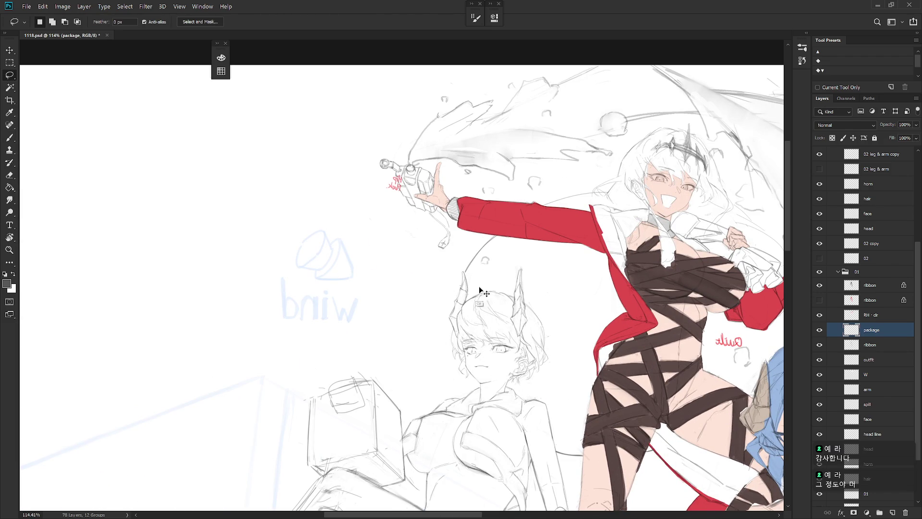
pyautogui.scroll(-1, 478, 244)
pyautogui.press('e')
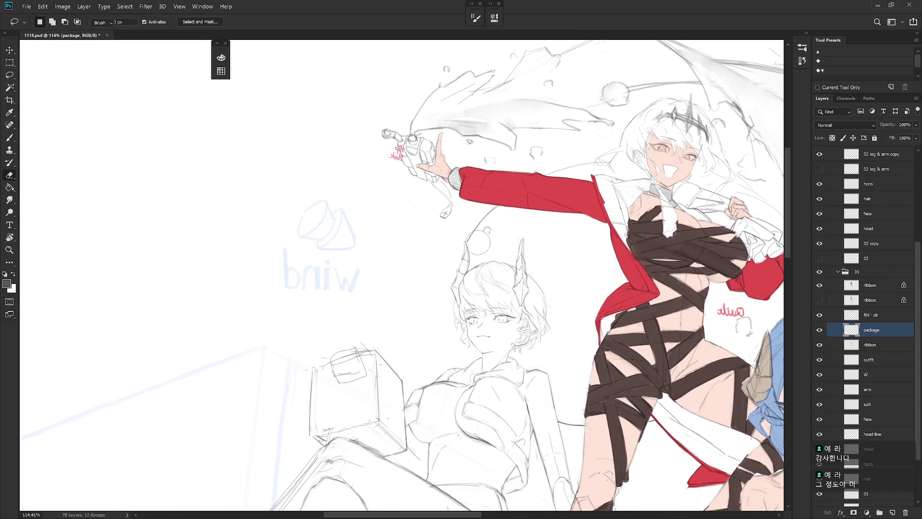
pyautogui.press('b')
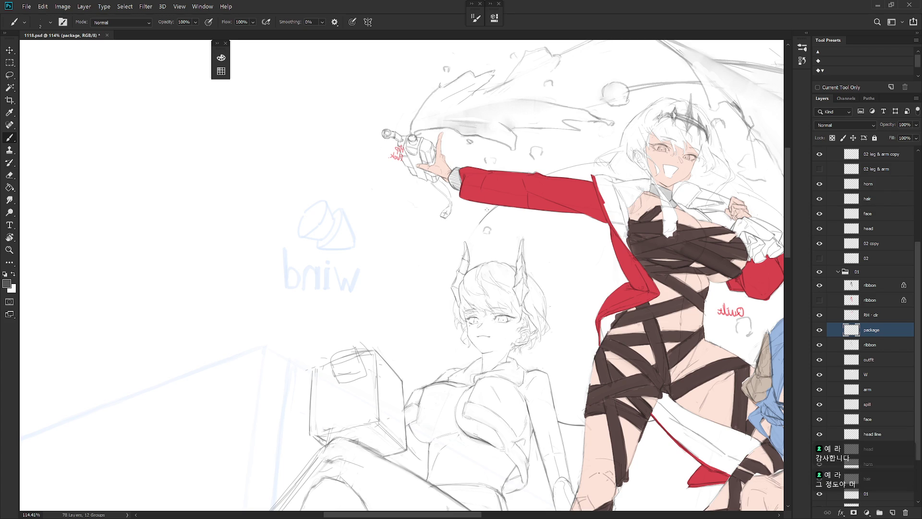
pyautogui.press('e')
pyautogui.press('b')
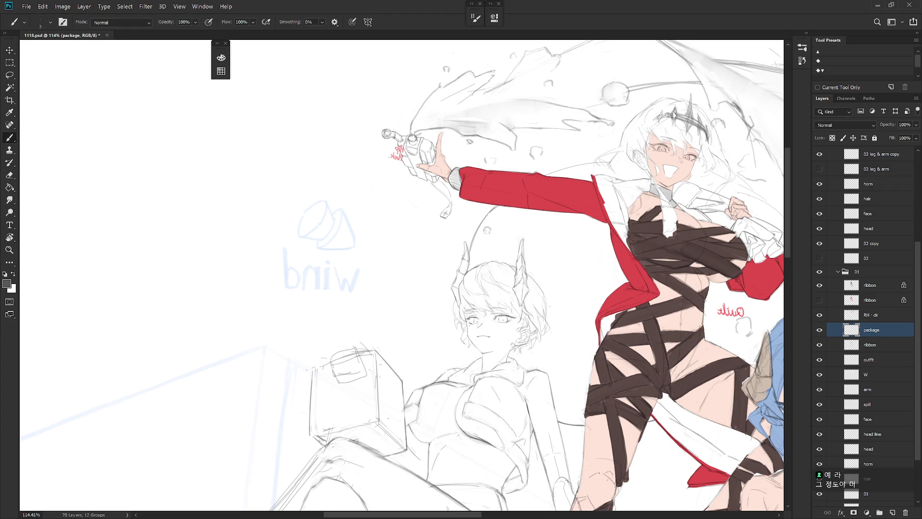
pyautogui.moveTo(638, 302); pyautogui.dragTo(574, 262)
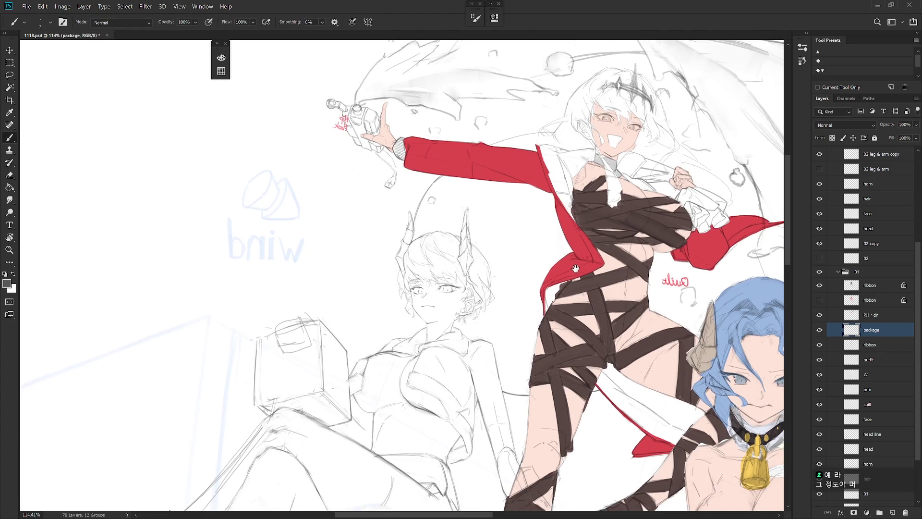
pyautogui.press('e')
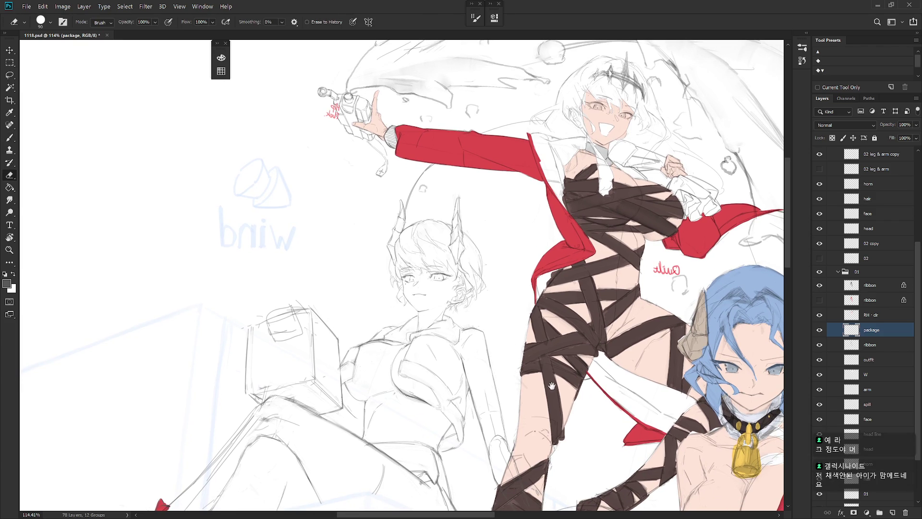
pyautogui.press('r')
pyautogui.moveTo(506, 380); pyautogui.dragTo(464, 409)
pyautogui.press('b')
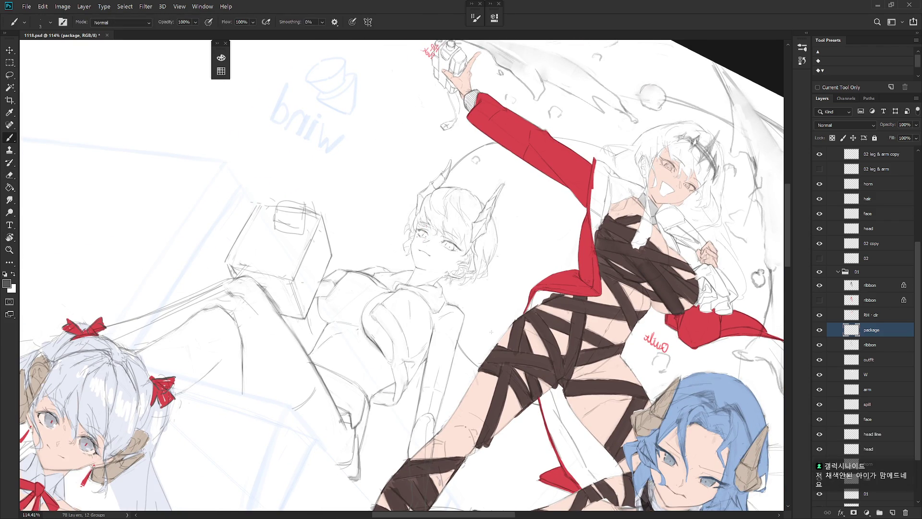
pyautogui.scroll(-3, 491, 331)
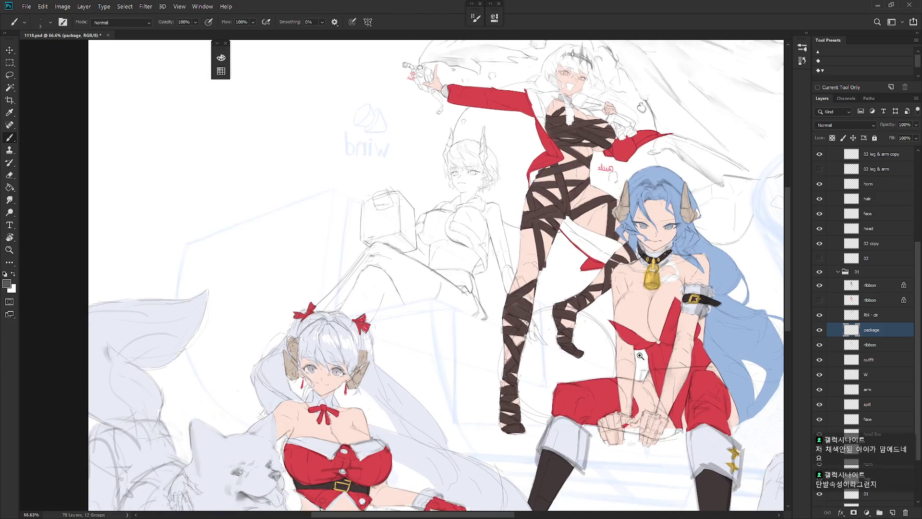
pyautogui.scroll(-5, 644, 443)
# - Flip the canvas view back to un-mirrored, collapse group 01 and expand group 03
pyautogui.press('h')
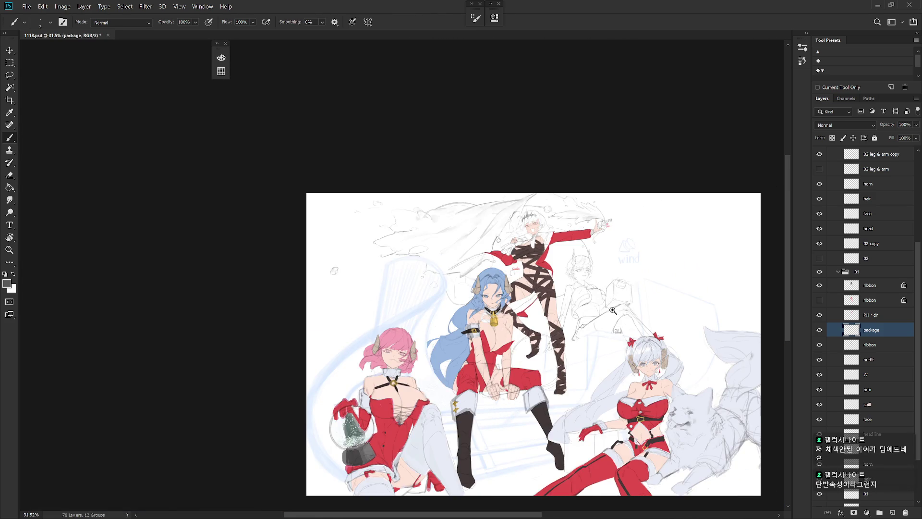
pyautogui.scroll(5, 610, 310)
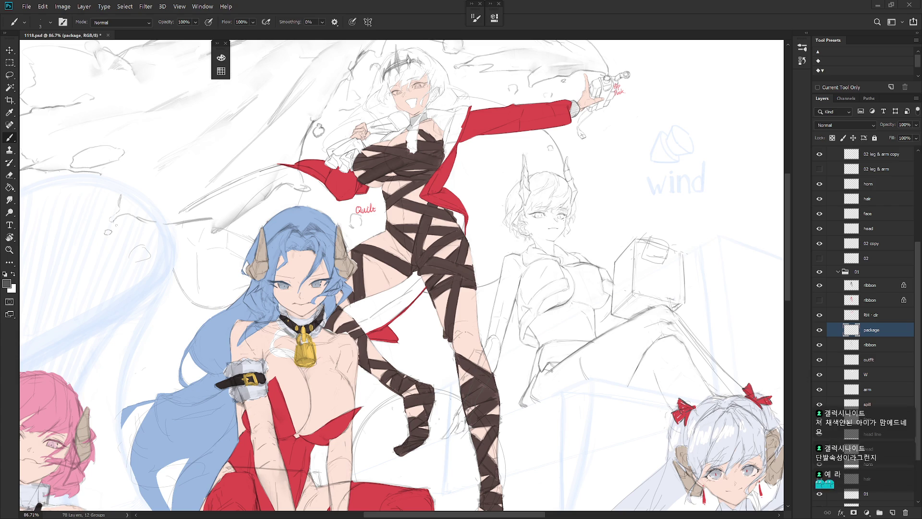
pyautogui.click(857, 272)
pyautogui.click(838, 272)
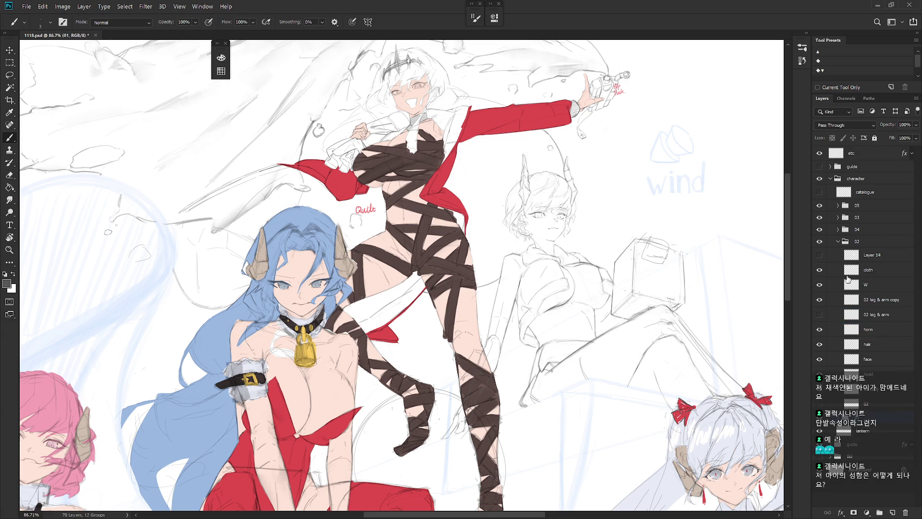
pyautogui.click(838, 218)
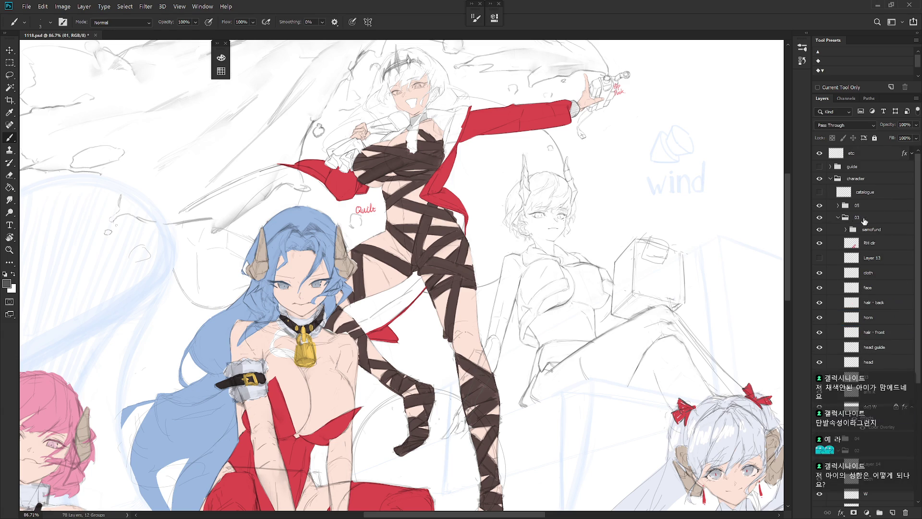
# - Toggle Layer 13's outfit strokes on and off to compare the drawing
pyautogui.click(821, 258)
pyautogui.click(878, 257)
pyautogui.scroll(-5, 614, 289)
pyautogui.click(820, 258)
pyautogui.click(820, 259)
pyautogui.scroll(4, 677, 347)
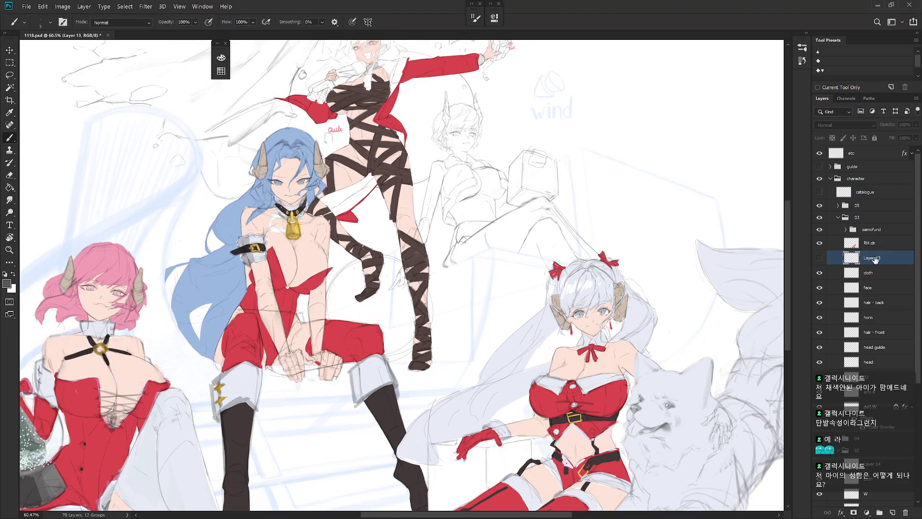
pyautogui.click(820, 258)
pyautogui.click(820, 258)
pyautogui.click(820, 259)
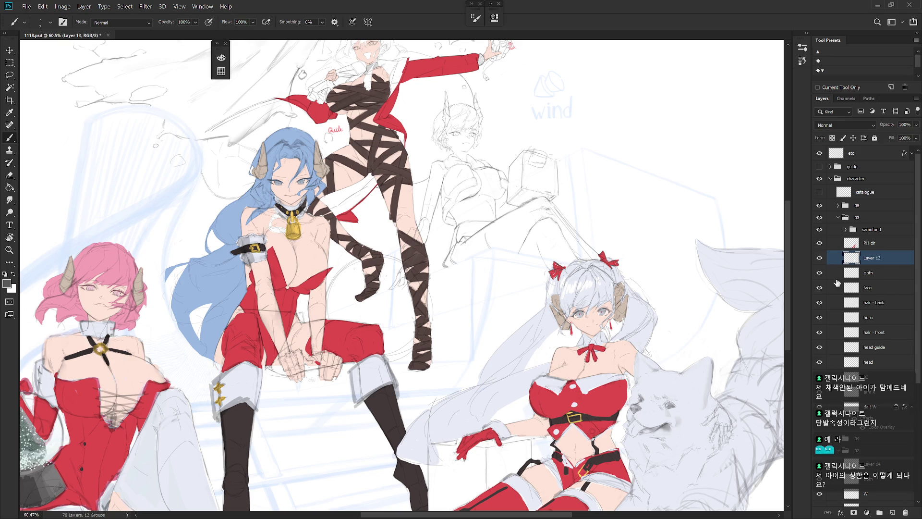
pyautogui.moveTo(612, 263); pyautogui.dragTo(619, 283)
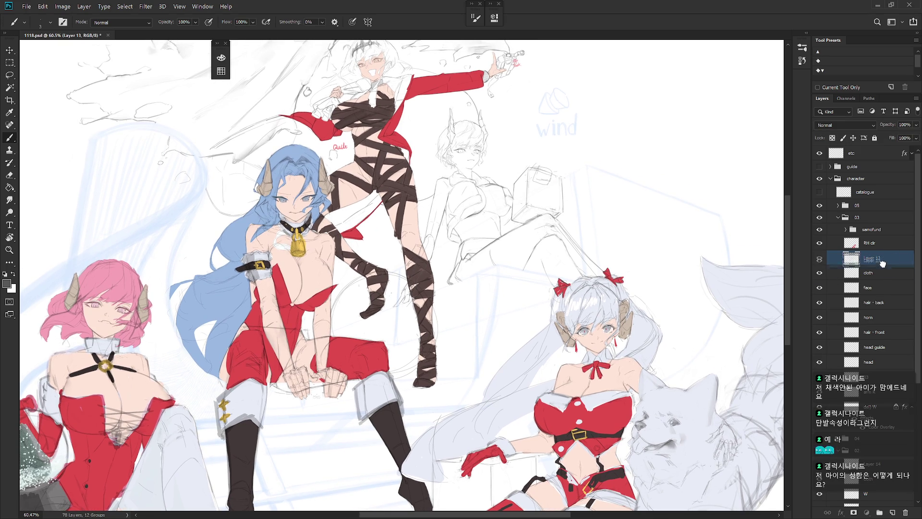
# - Move Layer 13 below the cloth layer, then delete it and undo the deletion
pyautogui.moveTo(886, 258); pyautogui.dragTo(886, 278)
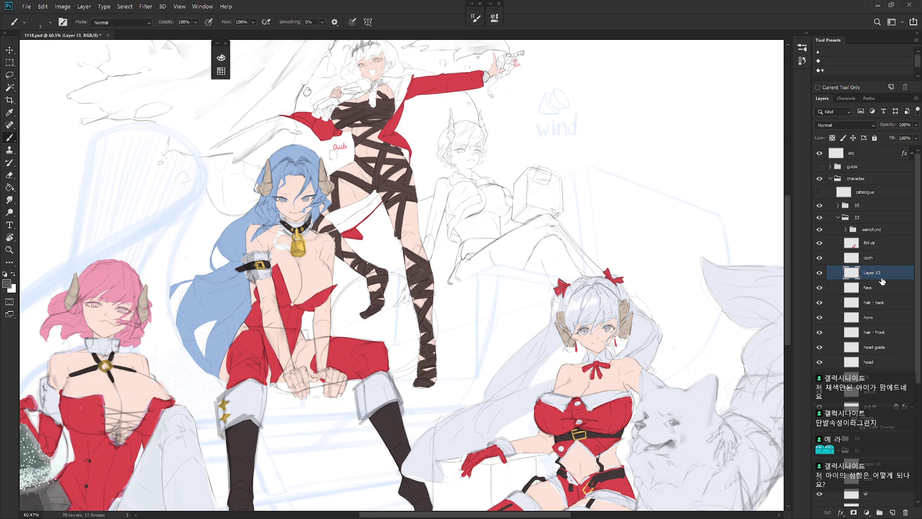
pyautogui.keyDown('ctrl'); pyautogui.click(858, 276); pyautogui.keyUp('ctrl')
pyautogui.hotkey('ctrl', 'e')
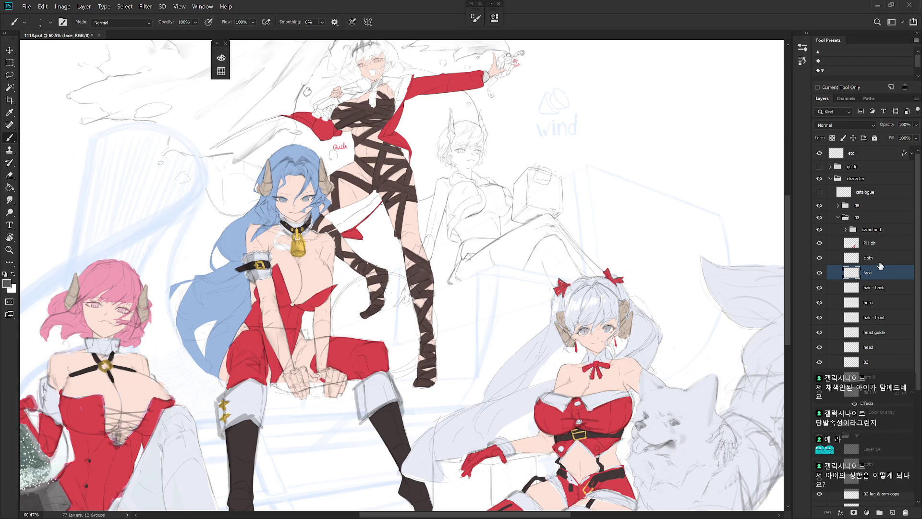
pyautogui.hotkey('ctrl', 'z')
pyautogui.moveTo(605, 352); pyautogui.dragTo(625, 419)
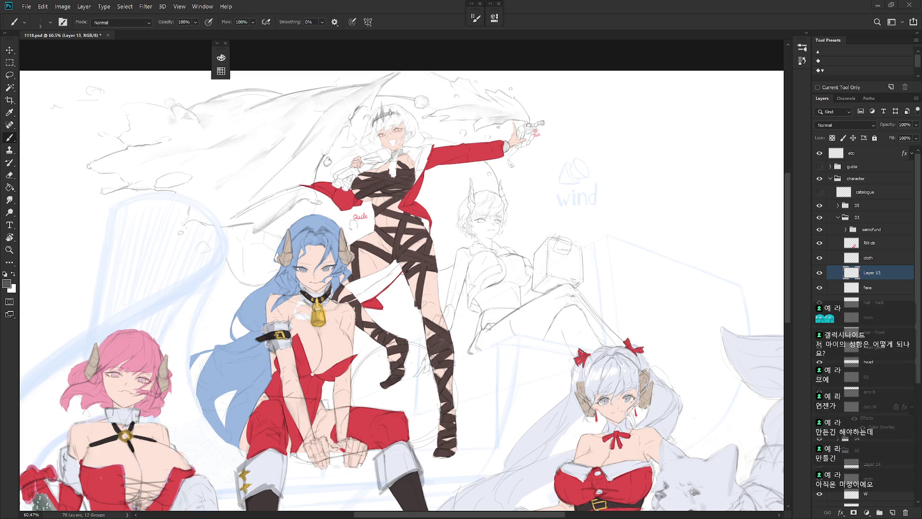
# - Collapse group 03, briefly show Layer 14's sketch lines, and hide group 03
pyautogui.click(839, 217)
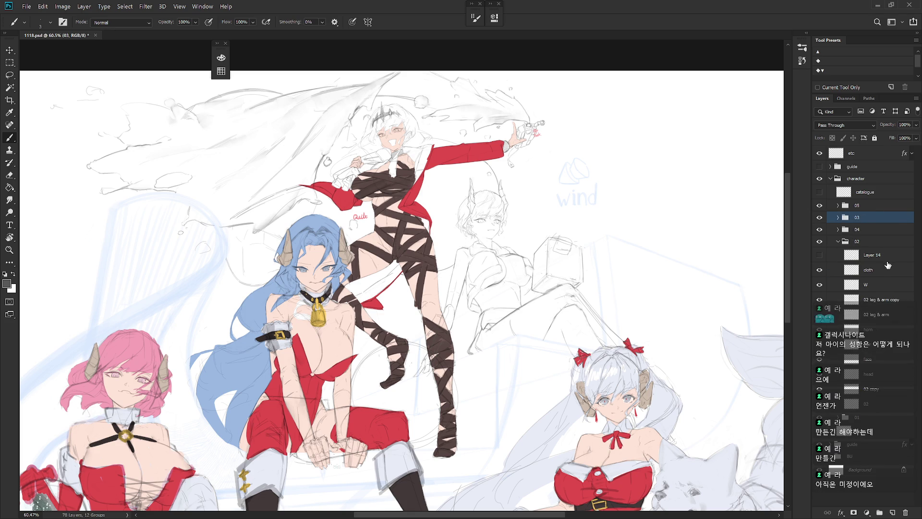
pyautogui.click(870, 255)
pyautogui.click(820, 255)
pyautogui.scroll(4, 532, 274)
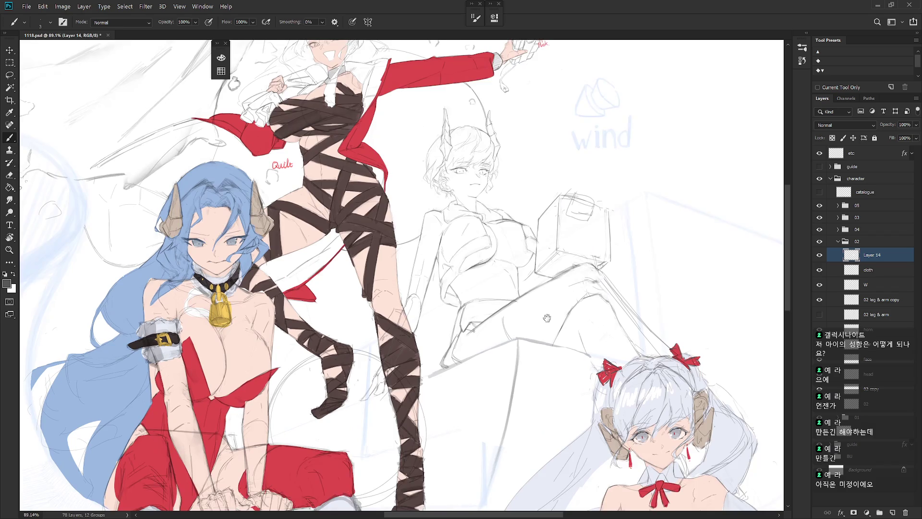
pyautogui.scroll(1, 532, 274)
pyautogui.click(819, 255)
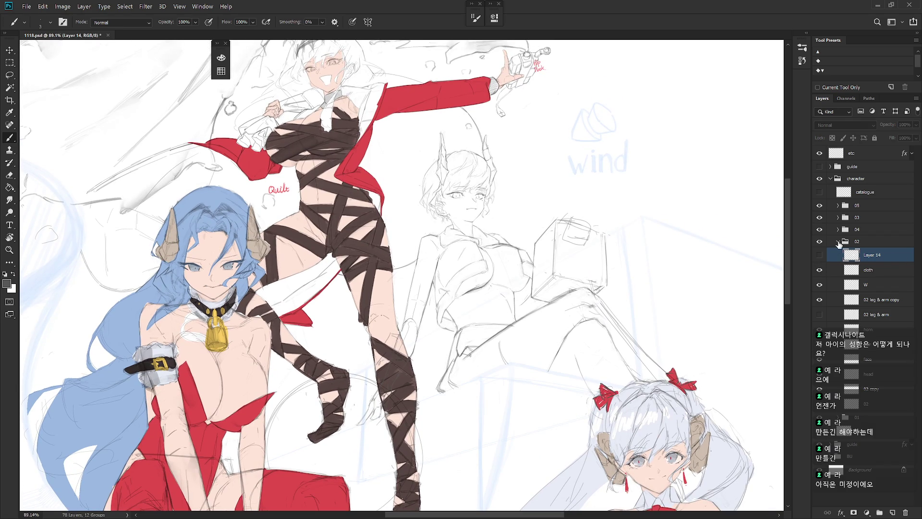
pyautogui.click(820, 217)
pyautogui.moveTo(627, 382); pyautogui.dragTo(612, 372)
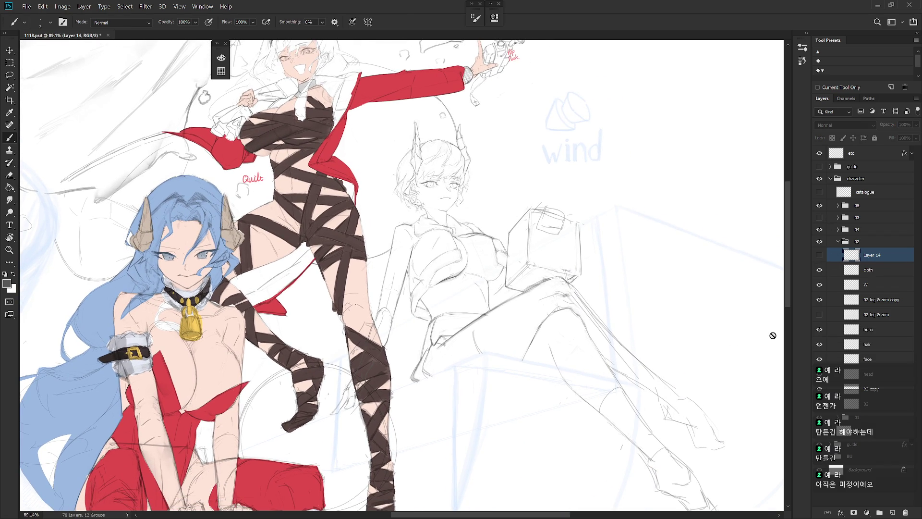
# - Redraw the seated figure's knee on the cloth layer, erase the doubled contour, and check the W layer
pyautogui.click(892, 300)
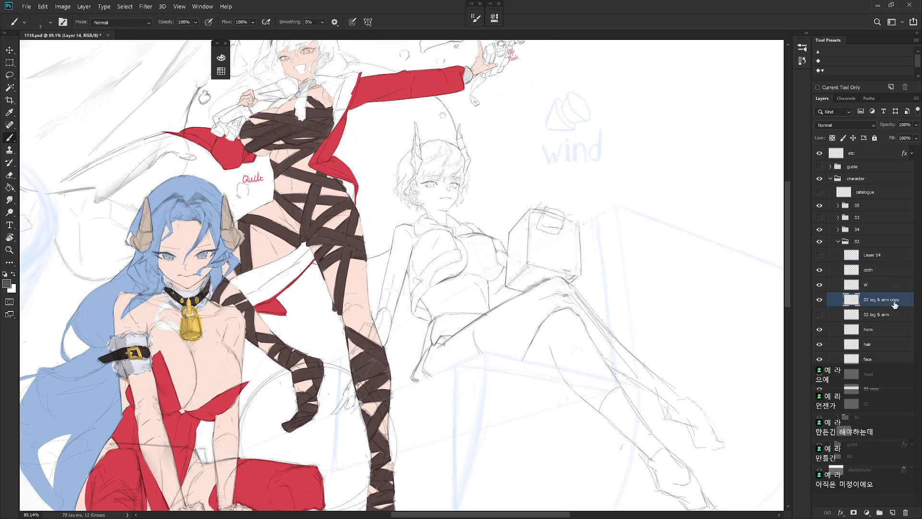
pyautogui.click(882, 272)
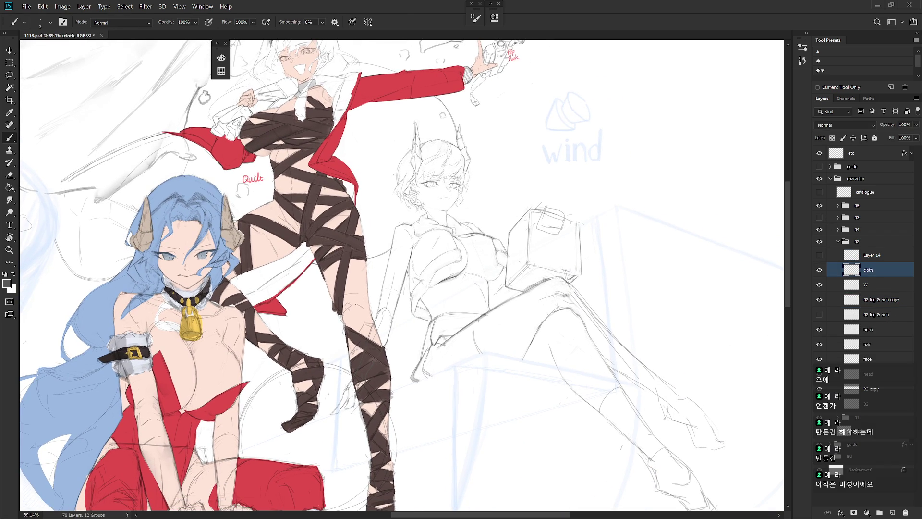
pyautogui.moveTo(475, 321)
pyautogui.mouseDown()
pyautogui.moveTo(478, 346)
pyautogui.moveTo(476, 335)
pyautogui.mouseUp()
pyautogui.press('e')
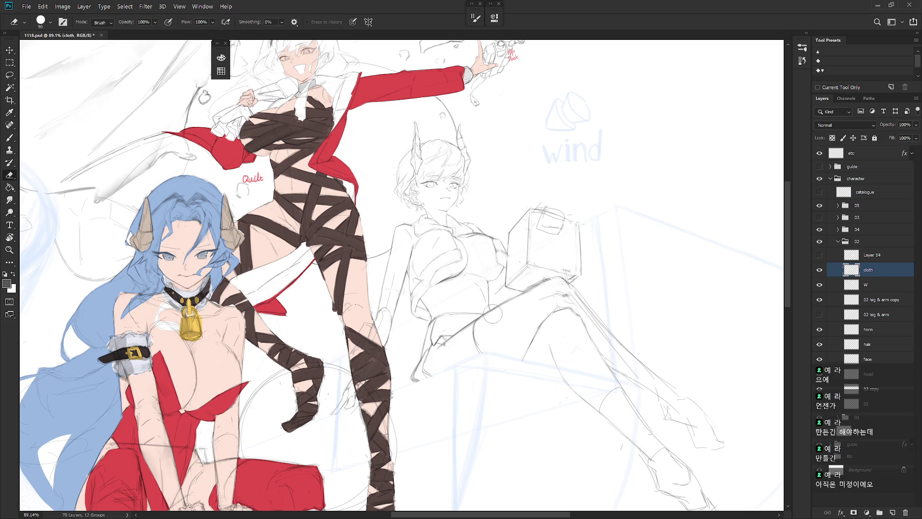
pyautogui.moveTo(489, 318); pyautogui.dragTo(485, 356)
pyautogui.press('b')
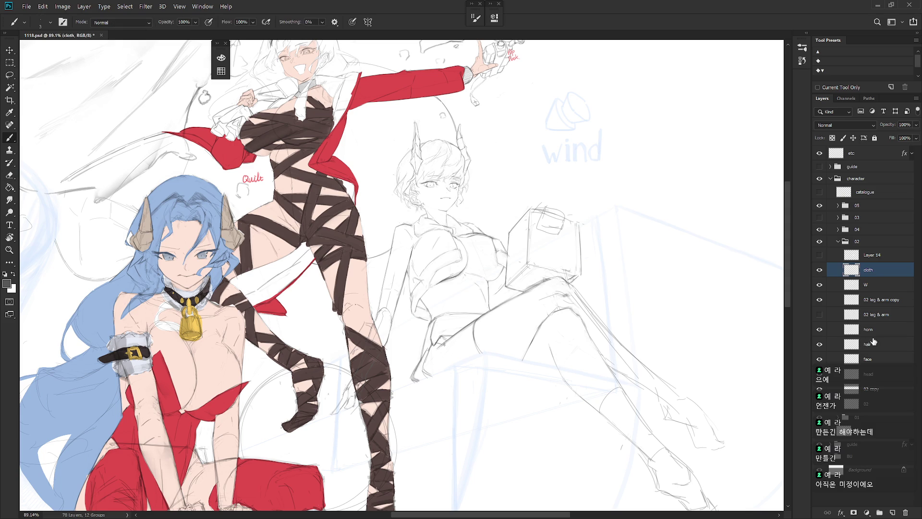
pyautogui.click(822, 289)
pyautogui.click(820, 285)
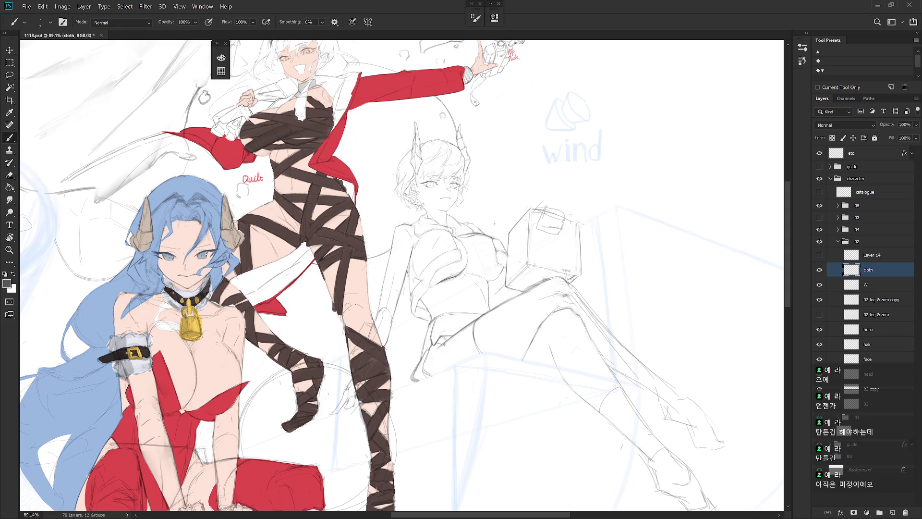
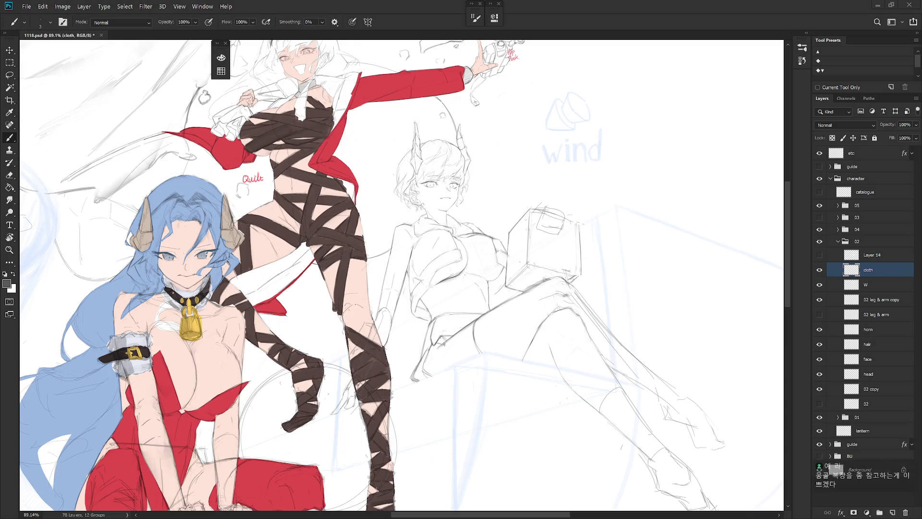
# - Shade the seated figure's leg with light grey pencil strokes on the cloth layer
pyautogui.scroll(2, 490, 326)
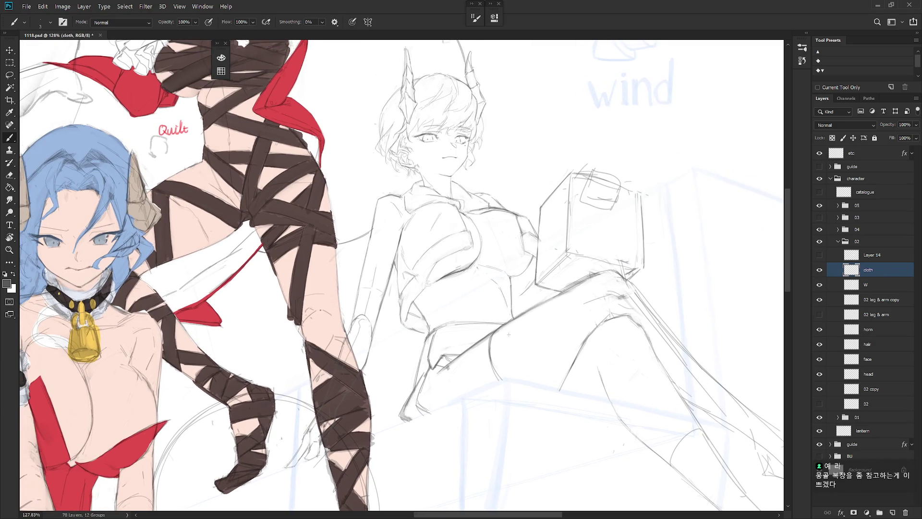
pyautogui.hotkey('shift', 'b')
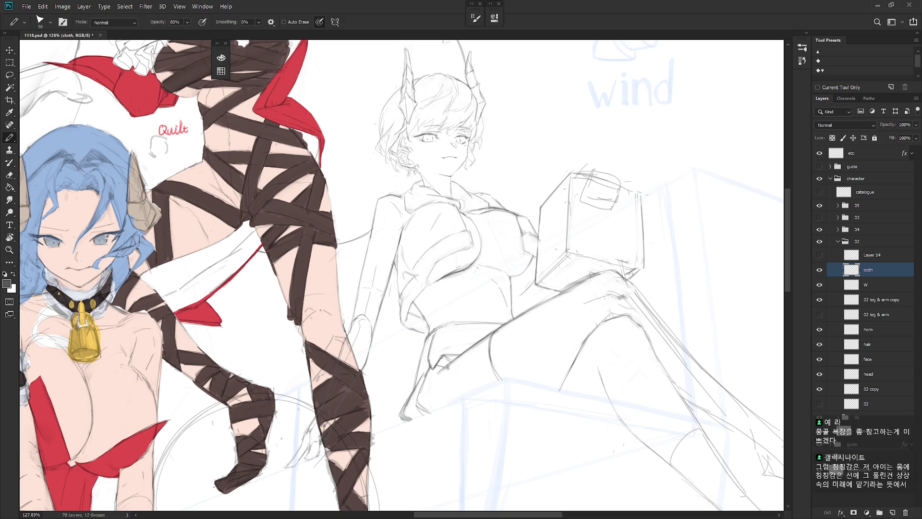
pyautogui.moveTo(538, 375); pyautogui.dragTo(561, 373)
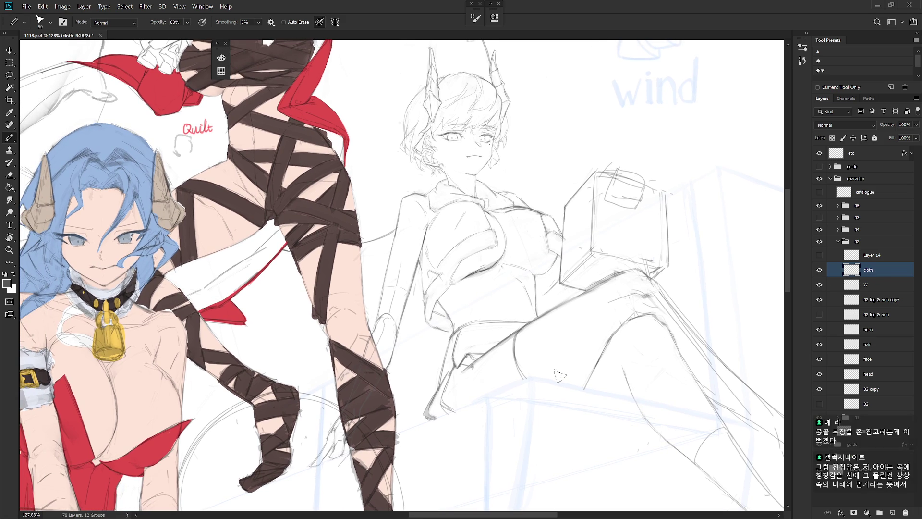
pyautogui.moveTo(455, 371); pyautogui.dragTo(444, 387)
# - Erase part of the grey leg shading and the stray sketch lines on the leg
pyautogui.press('e')
pyautogui.press('b')
pyautogui.press('e')
pyautogui.press('b')
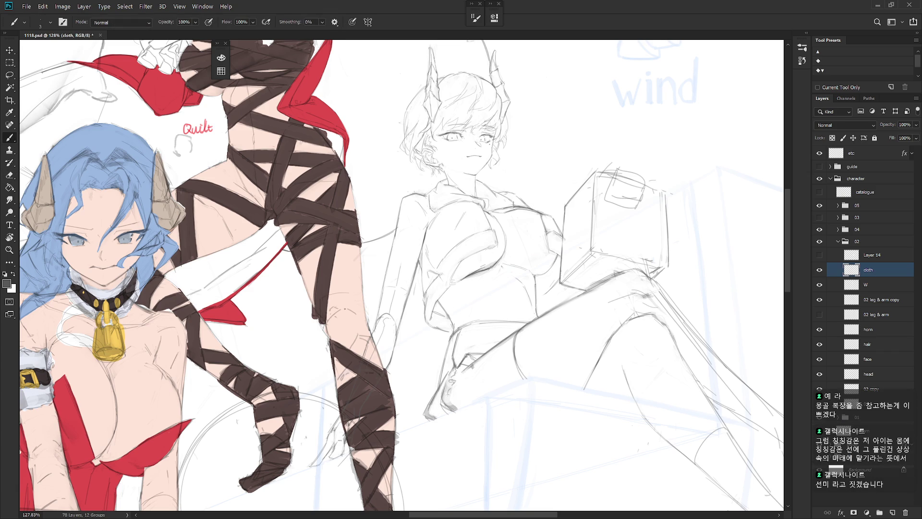
pyautogui.press('e')
pyautogui.moveTo(456, 384); pyautogui.dragTo(437, 406)
pyautogui.press('e')
pyautogui.moveTo(453, 402); pyautogui.dragTo(469, 414)
pyautogui.press('b')
pyautogui.press('e')
pyautogui.press('b')
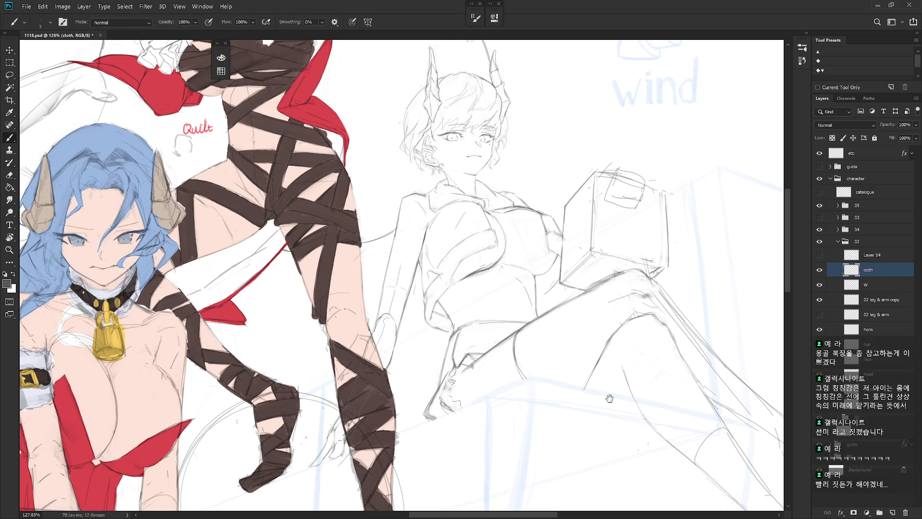
# - Move the view toward the seated figure and make the 02 leg & arm copy layer active
pyautogui.moveTo(609, 398); pyautogui.dragTo(553, 405)
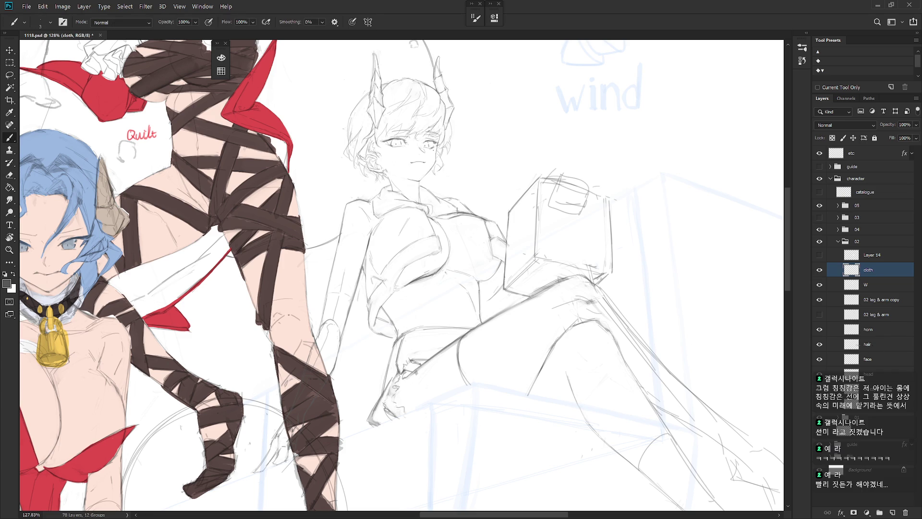
pyautogui.press('e')
pyautogui.press('b')
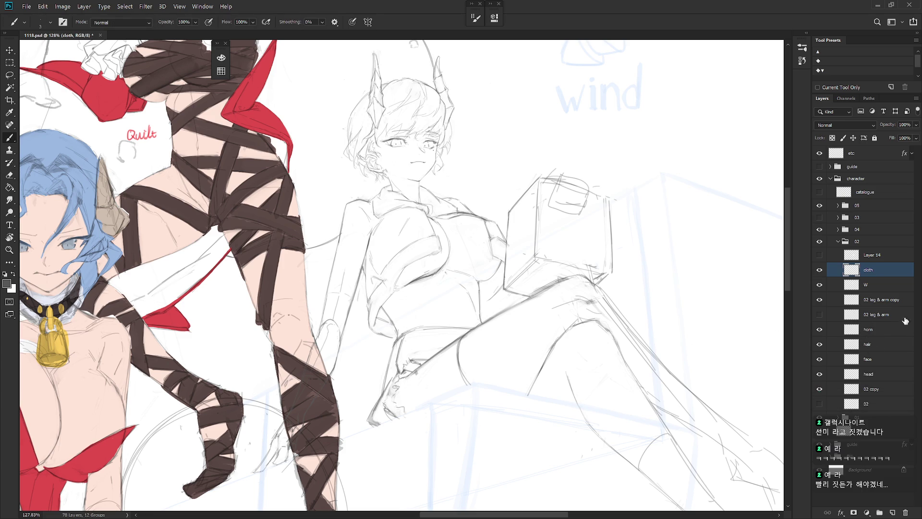
pyautogui.click(900, 302)
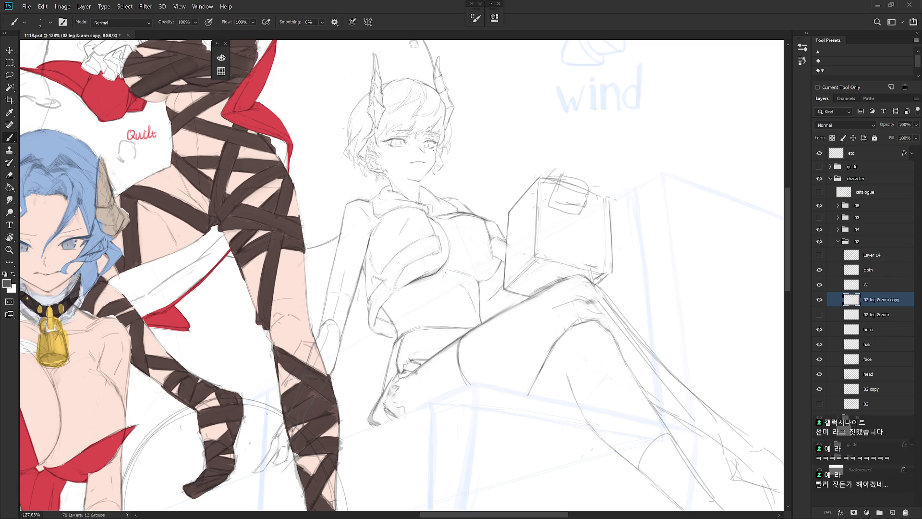
# - Make a small freehand selection and switch between the 02 copy layers, ending on the cloth layer
pyautogui.press('l')
pyautogui.moveTo(408, 371); pyautogui.dragTo(426, 363)
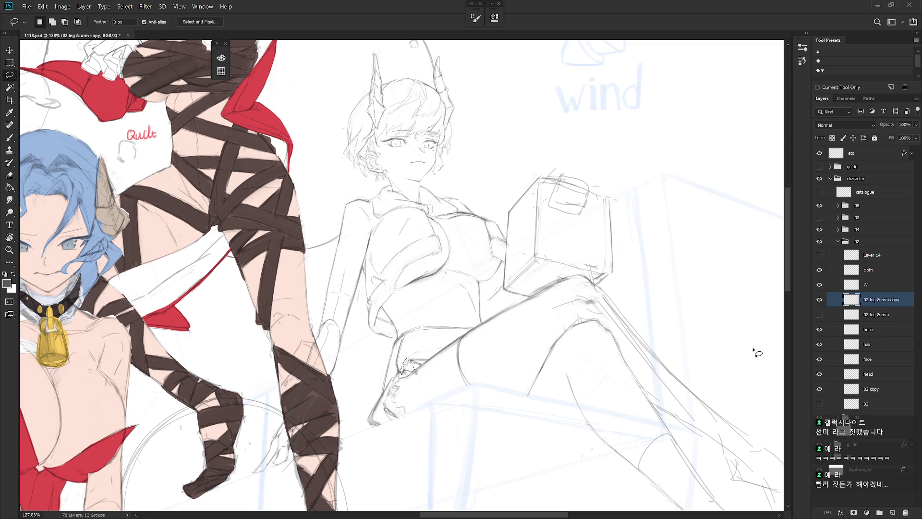
pyautogui.click(879, 389)
pyautogui.scroll(-2, 551, 375)
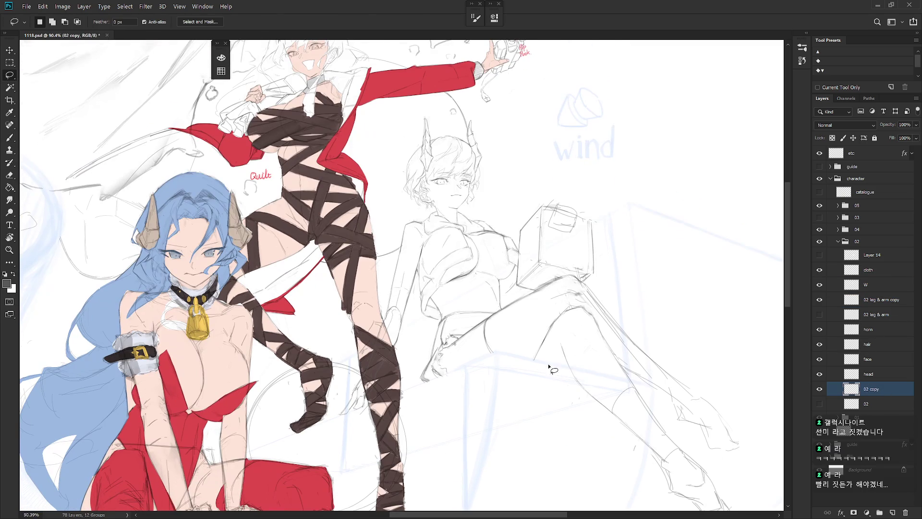
pyautogui.press('b')
pyautogui.press('e')
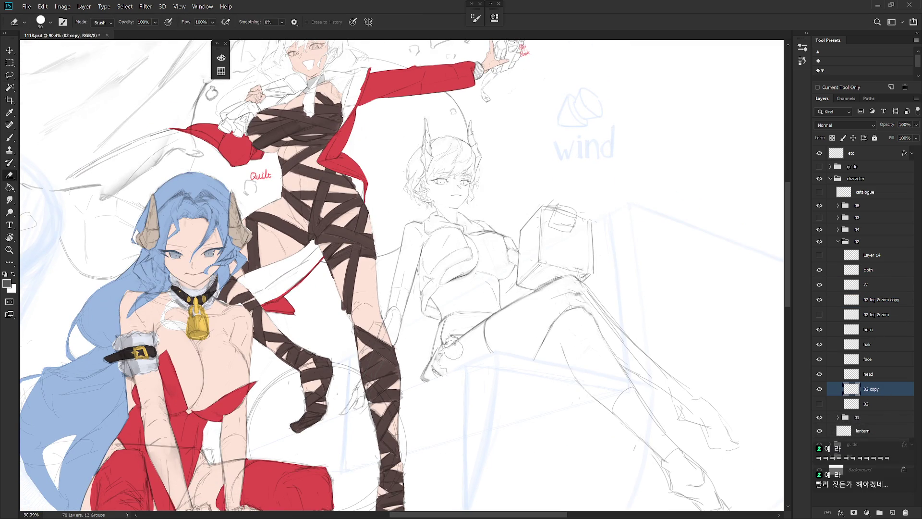
pyautogui.keyDown('ctrl'); pyautogui.click(456, 347); pyautogui.keyUp('ctrl')
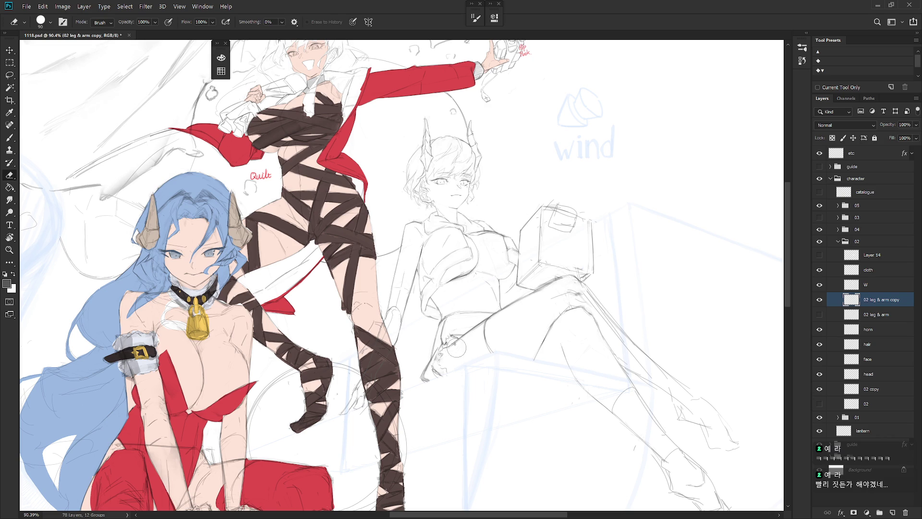
pyautogui.keyDown('ctrl'); pyautogui.click(737, 272); pyautogui.keyUp('ctrl')
pyautogui.press('b')
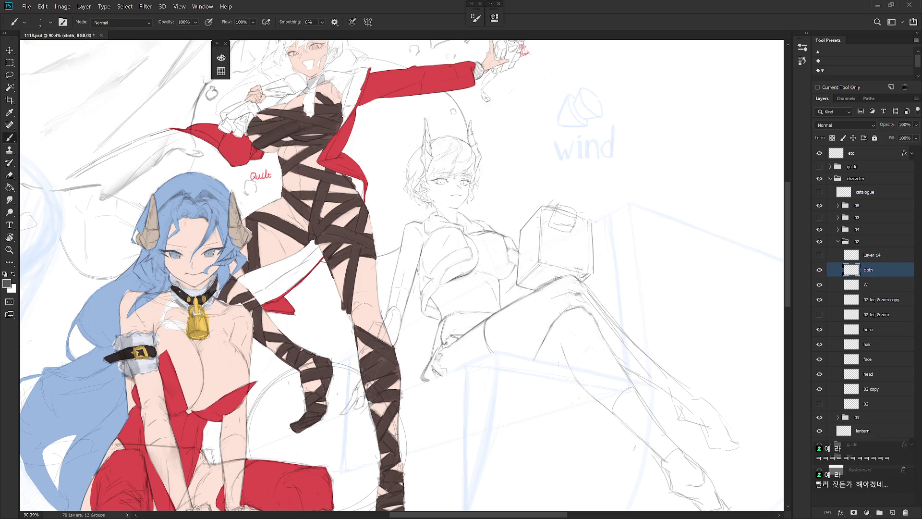
# - Draw a vertical grey pencil line on the leg, then undo it
pyautogui.moveTo(576, 380); pyautogui.dragTo(546, 361)
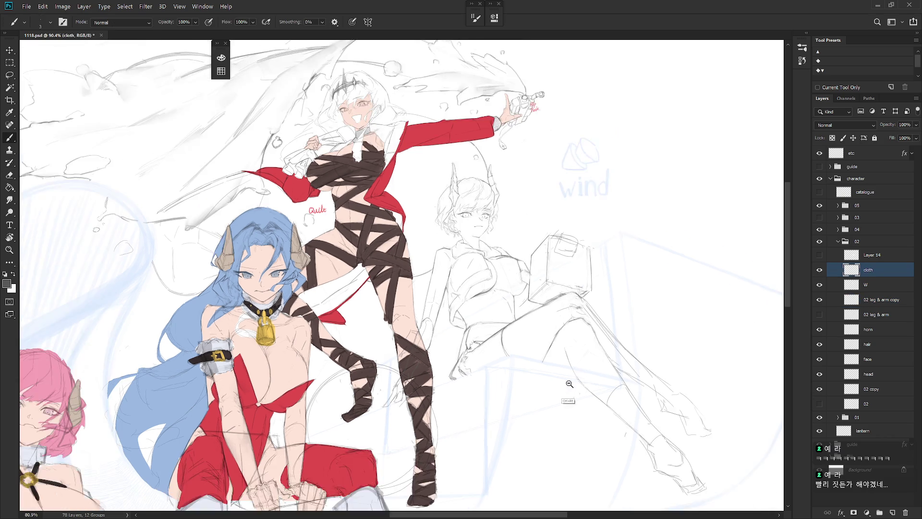
pyautogui.hotkey('shift', 'b')
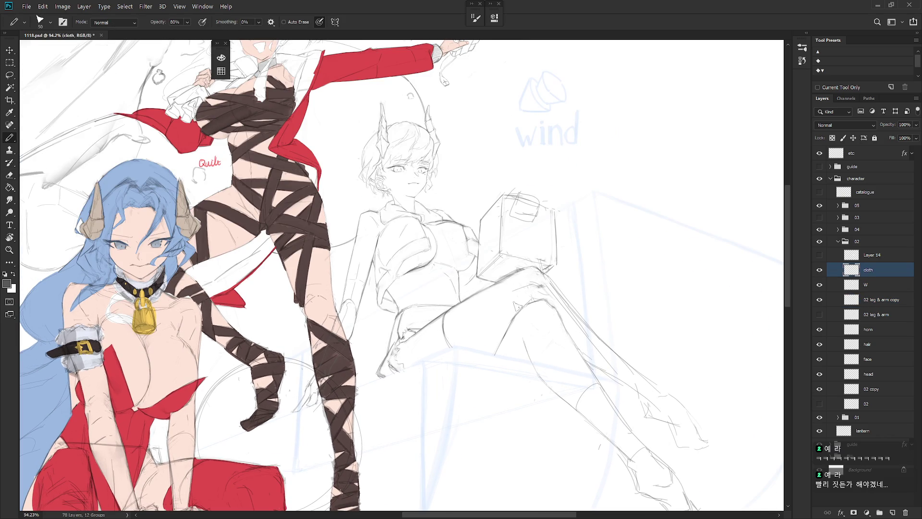
pyautogui.moveTo(515, 313); pyautogui.dragTo(508, 397)
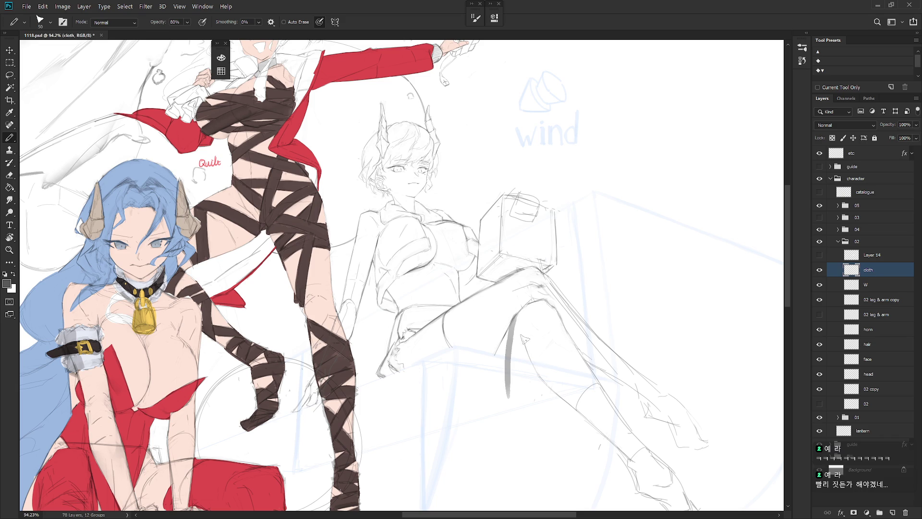
pyautogui.hotkey('ctrl', 'z')
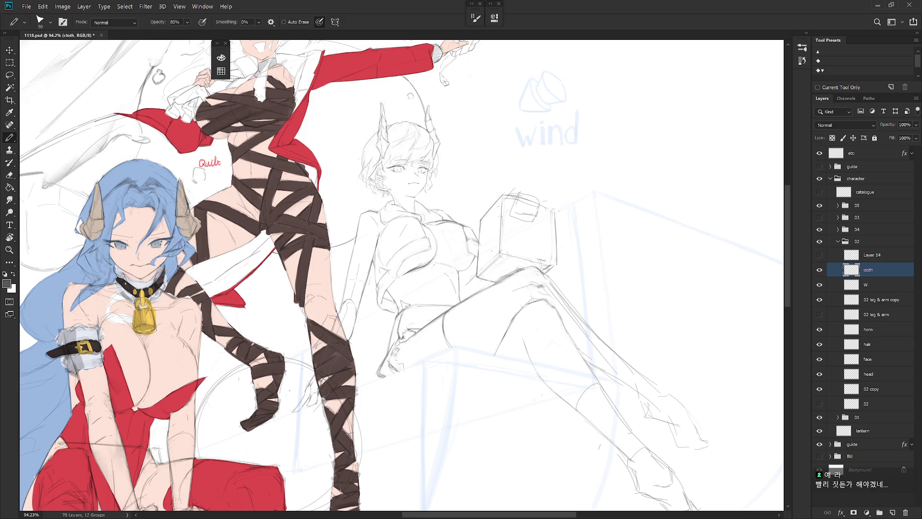
# - Shade the waist sash band in grey with pencil and brush, trimming the excess
pyautogui.moveTo(433, 305)
pyautogui.mouseDown()
pyautogui.moveTo(411, 303)
pyautogui.moveTo(463, 301)
pyautogui.moveTo(429, 301)
pyautogui.moveTo(409, 315)
pyautogui.mouseUp()
pyautogui.press('b')
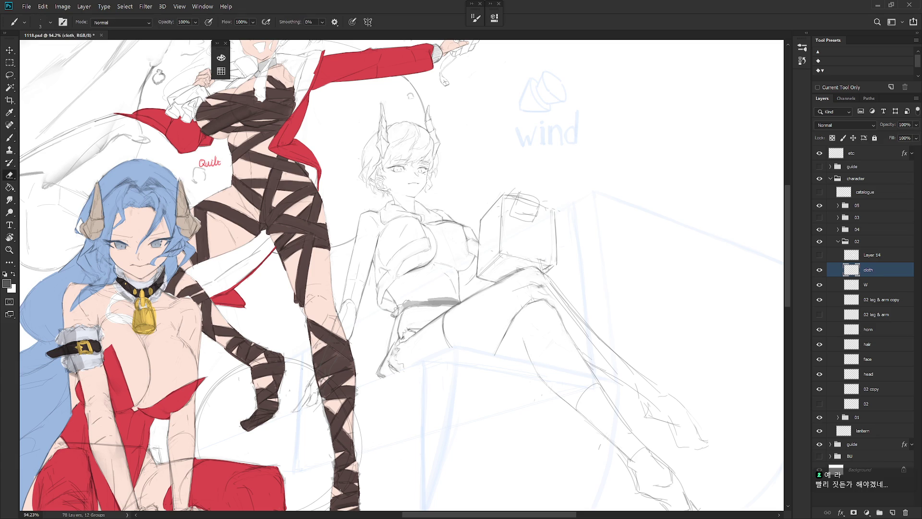
pyautogui.moveTo(412, 300); pyautogui.dragTo(461, 302)
pyautogui.press('e')
pyautogui.press('b')
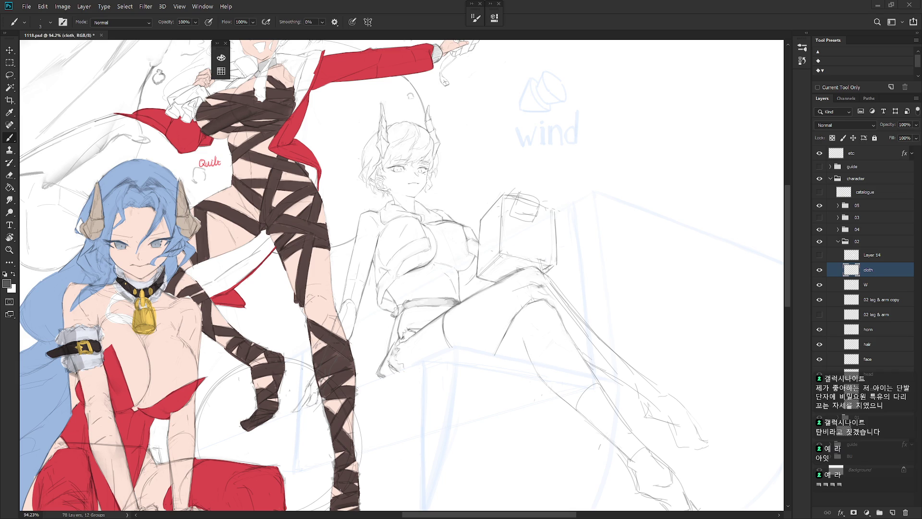
pyautogui.scroll(5, 378, 262)
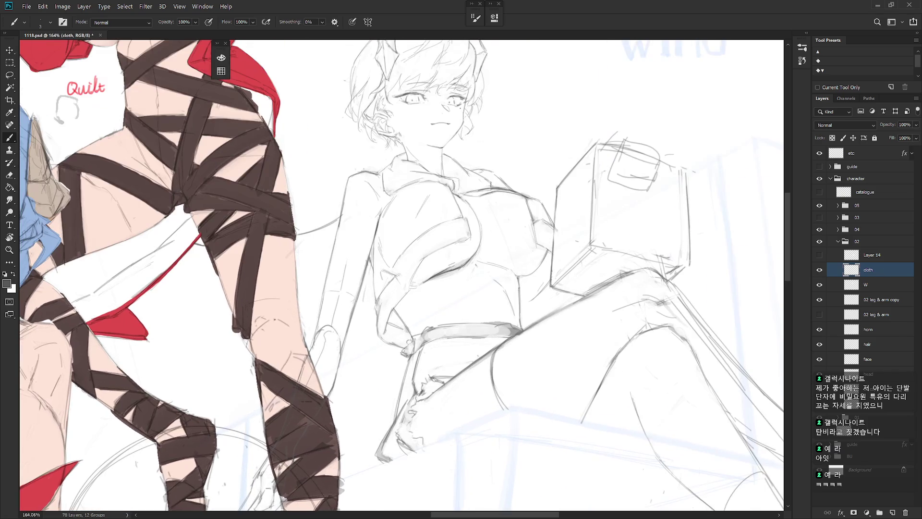
# - Rotate the view onto the waist and make the cloth layer active again
pyautogui.moveTo(481, 201)
pyautogui.mouseDown()
pyautogui.moveTo(432, 333)
pyautogui.moveTo(446, 344)
pyautogui.mouseUp()
pyautogui.press('e')
pyautogui.click(883, 287)
pyautogui.press('l')
pyautogui.click(883, 271)
pyautogui.press('b')
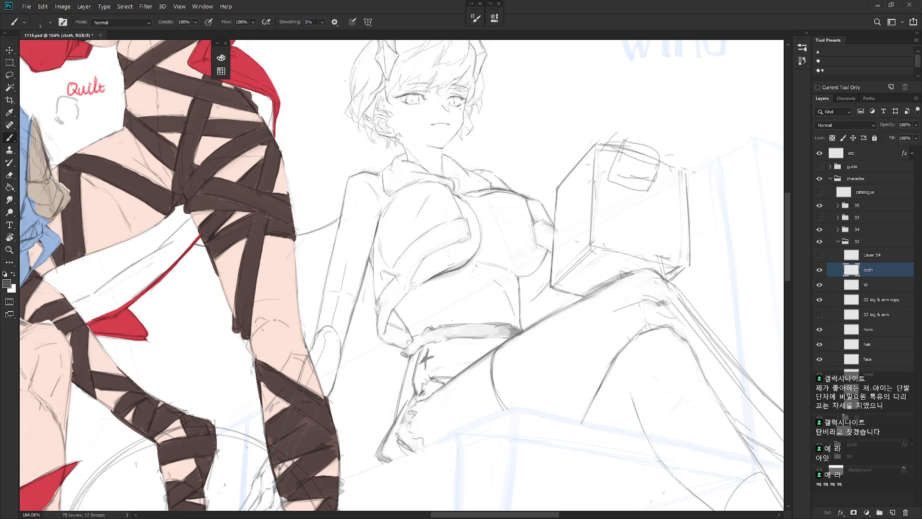
# - Sketch small waist strokes, adjust them with lasso selections, and draw the sash knot
pyautogui.moveTo(423, 355)
pyautogui.mouseDown()
pyautogui.moveTo(412, 367)
pyautogui.moveTo(421, 369)
pyautogui.mouseUp()
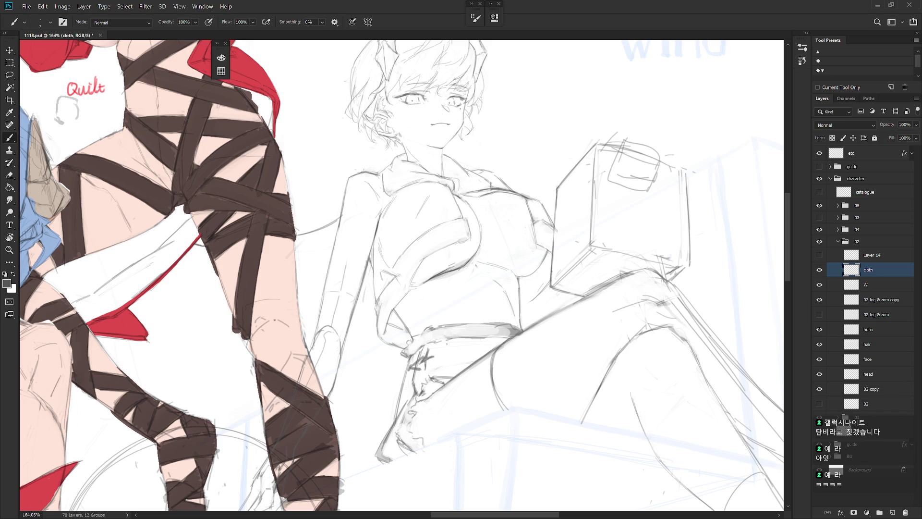
pyautogui.press('l')
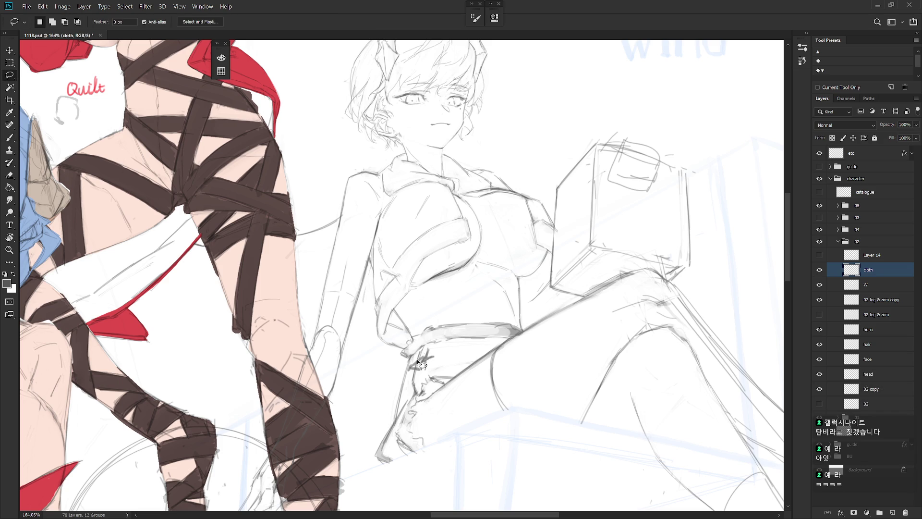
pyautogui.moveTo(414, 366); pyautogui.dragTo(413, 368)
pyautogui.press('b')
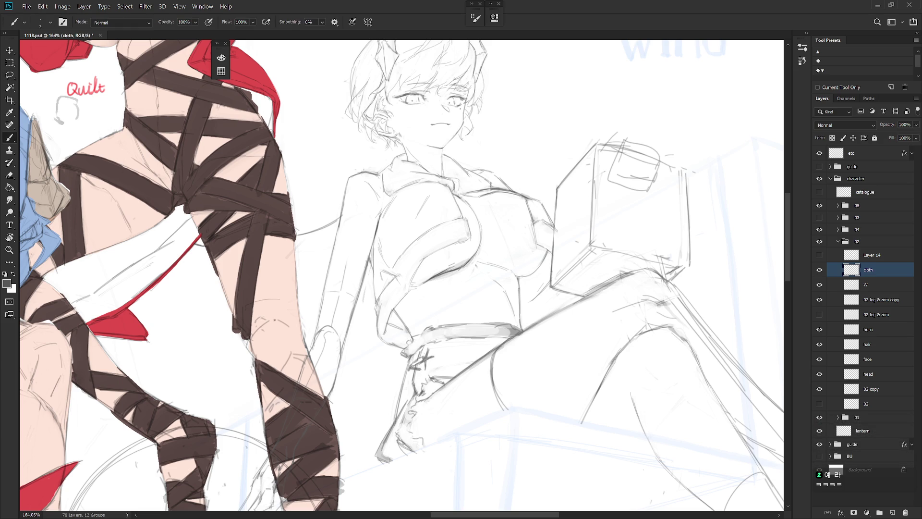
pyautogui.press('l')
pyautogui.moveTo(430, 370); pyautogui.dragTo(427, 371)
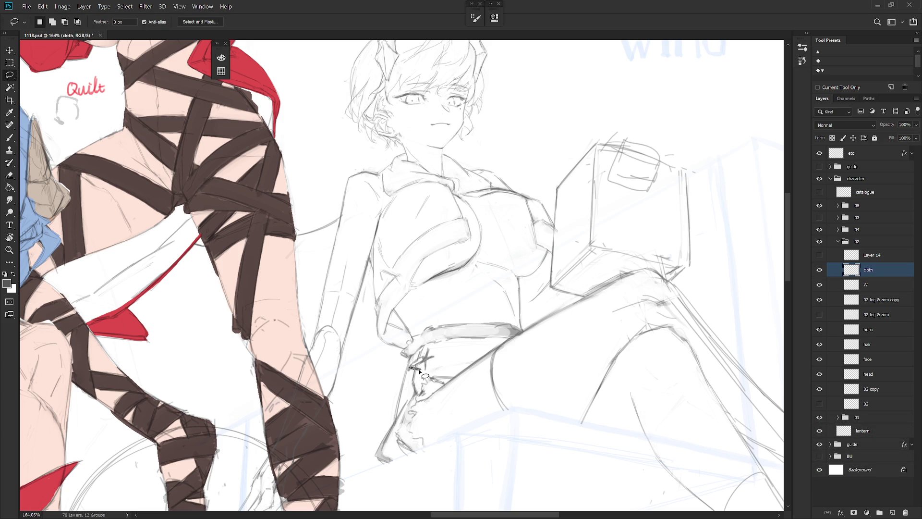
pyautogui.hotkey('ctrl', 'd')
pyautogui.press('b')
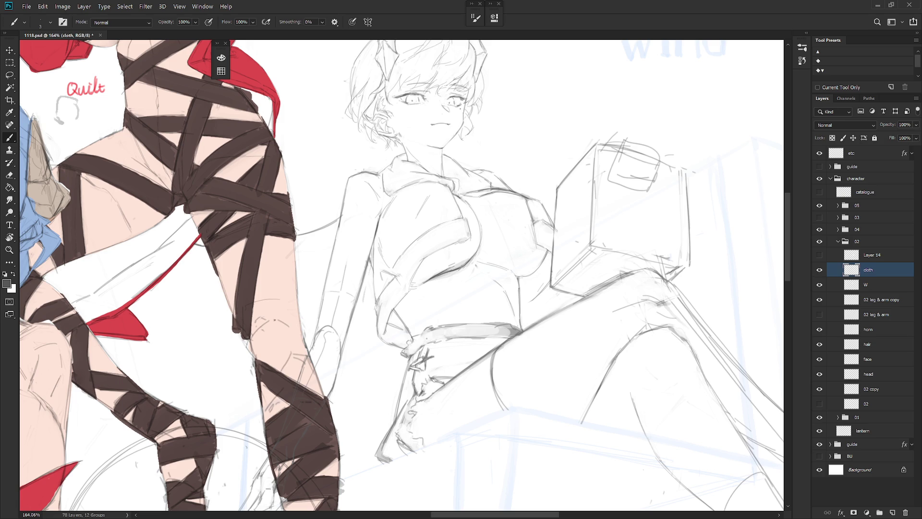
pyautogui.moveTo(409, 380); pyautogui.dragTo(423, 371)
pyautogui.scroll(-3, 504, 379)
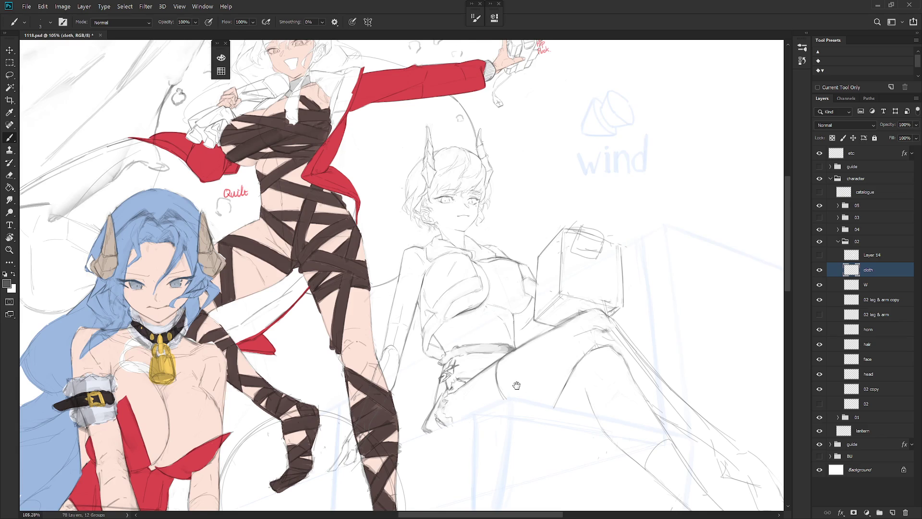
# - Add two short dark strokes near the seated figure's hand
pyautogui.moveTo(517, 385); pyautogui.dragTo(487, 370)
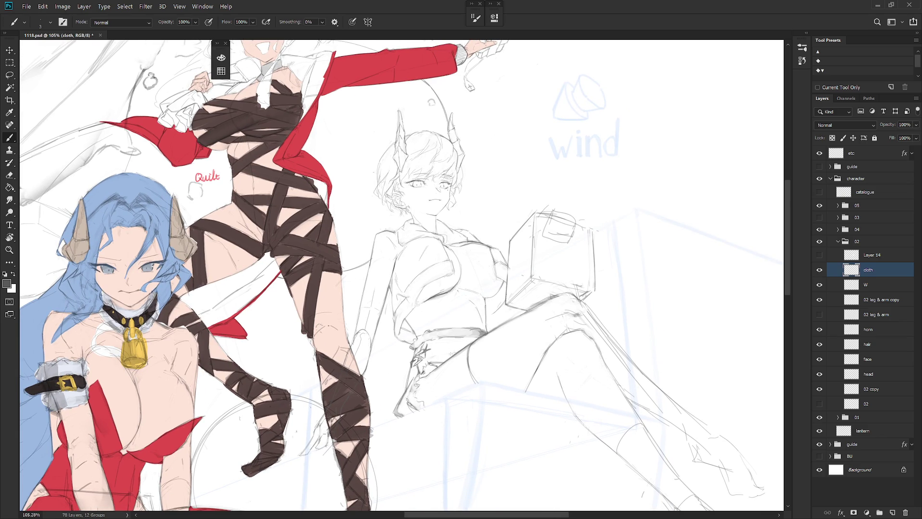
pyautogui.press('e')
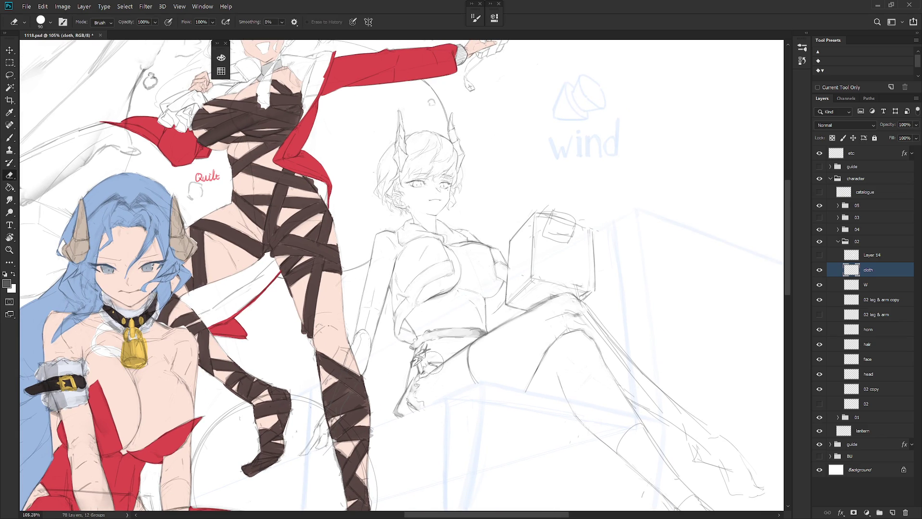
pyautogui.press('b')
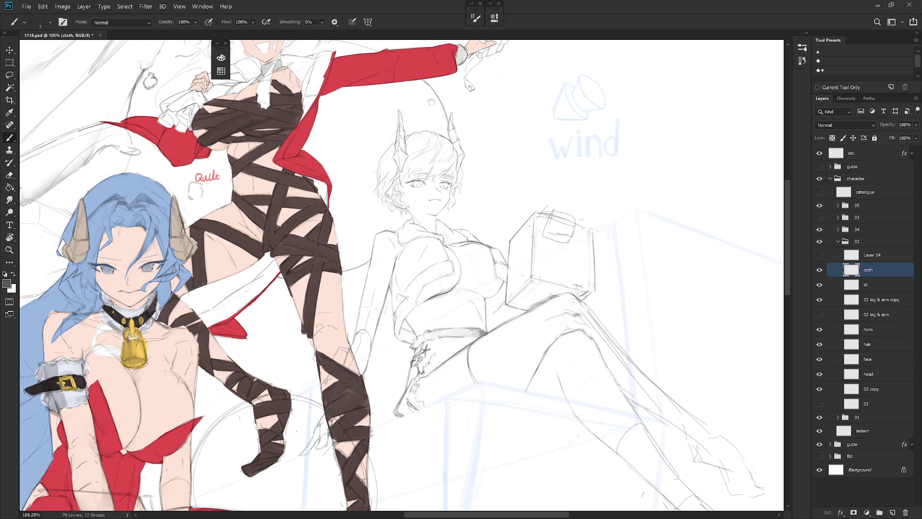
pyautogui.moveTo(437, 356); pyautogui.dragTo(452, 360)
pyautogui.moveTo(440, 357)
pyautogui.mouseDown()
pyautogui.moveTo(453, 359)
pyautogui.moveTo(409, 388)
pyautogui.moveTo(418, 418)
pyautogui.moveTo(409, 405)
pyautogui.mouseUp()
pyautogui.press('e')
pyautogui.press('b')
# - Erase stray sketch lines around the hand and make tiny fixes to the hand line
pyautogui.press('e')
pyautogui.moveTo(409, 394); pyautogui.dragTo(398, 410)
pyautogui.press('b')
pyautogui.scroll(-5, 533, 383)
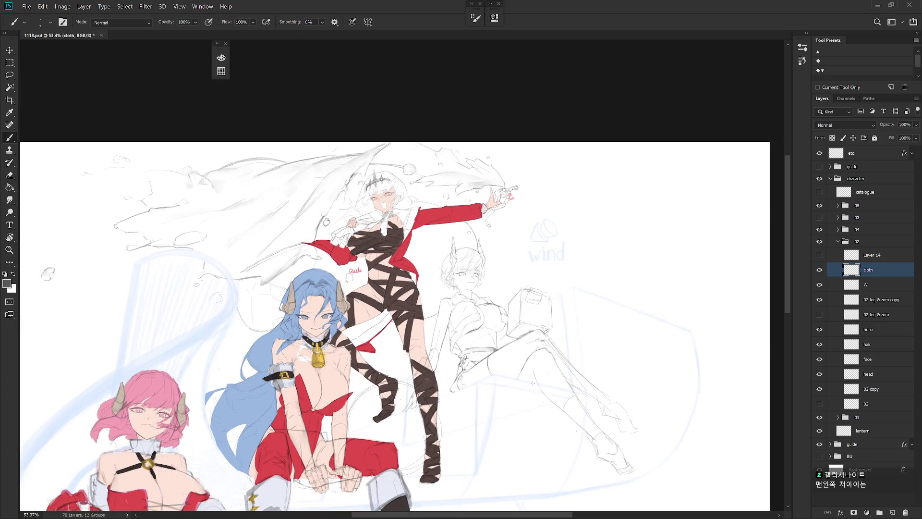
pyautogui.scroll(5, 453, 375)
pyautogui.press('e')
pyautogui.moveTo(480, 348); pyautogui.dragTo(471, 373)
pyautogui.press('b')
pyautogui.press('e')
pyautogui.press('b')
pyautogui.press('e')
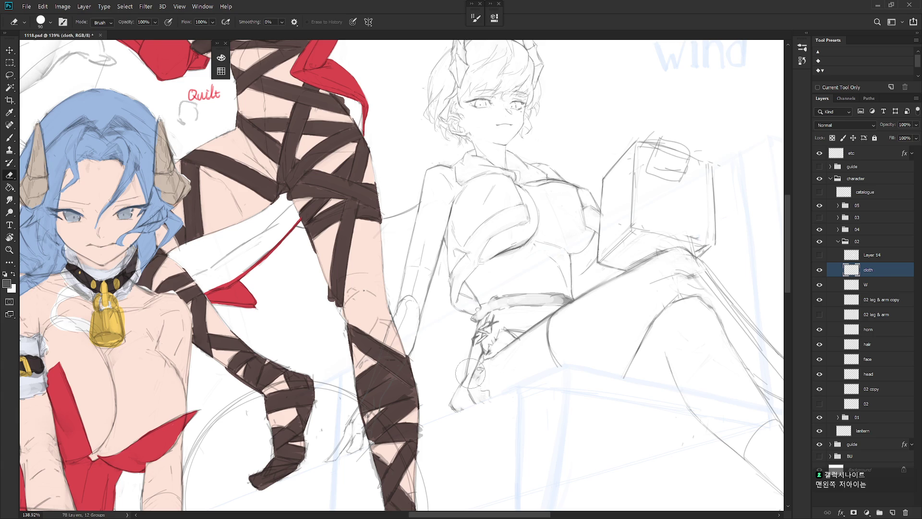
pyautogui.press('b')
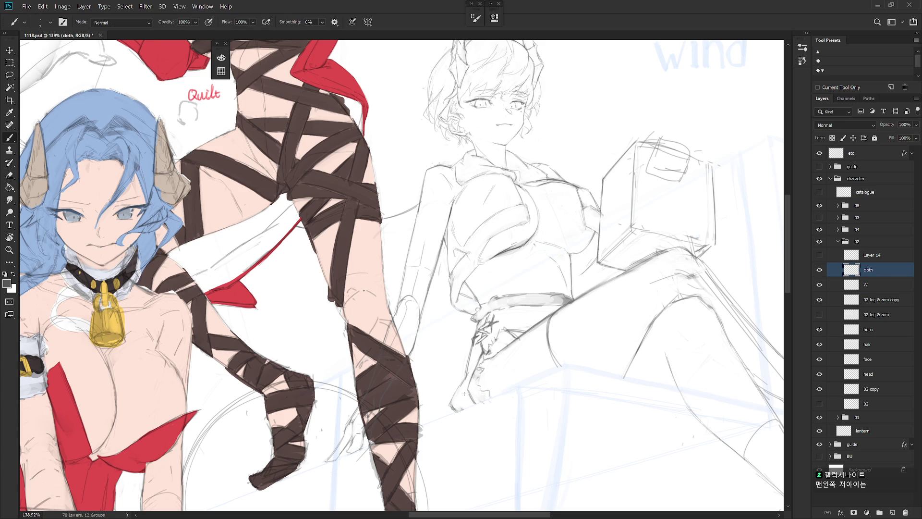
pyautogui.scroll(-3, 465, 394)
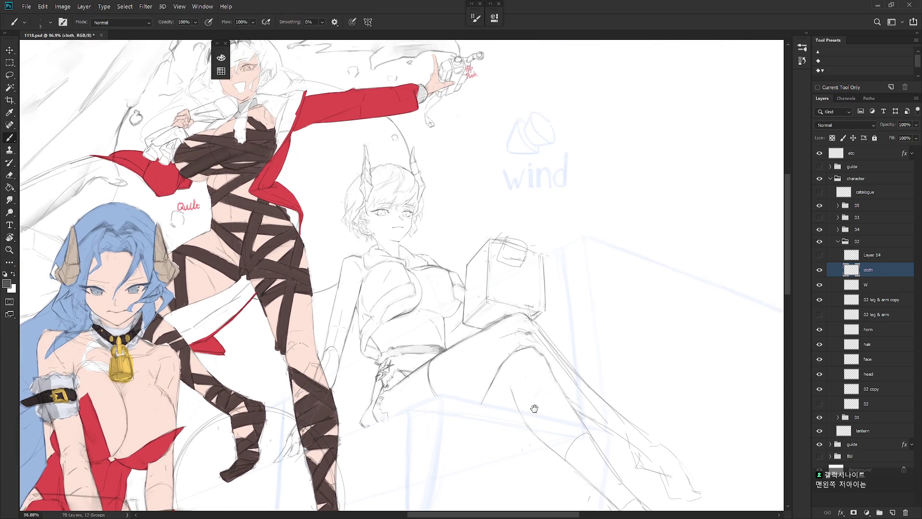
pyautogui.scroll(2, 528, 484)
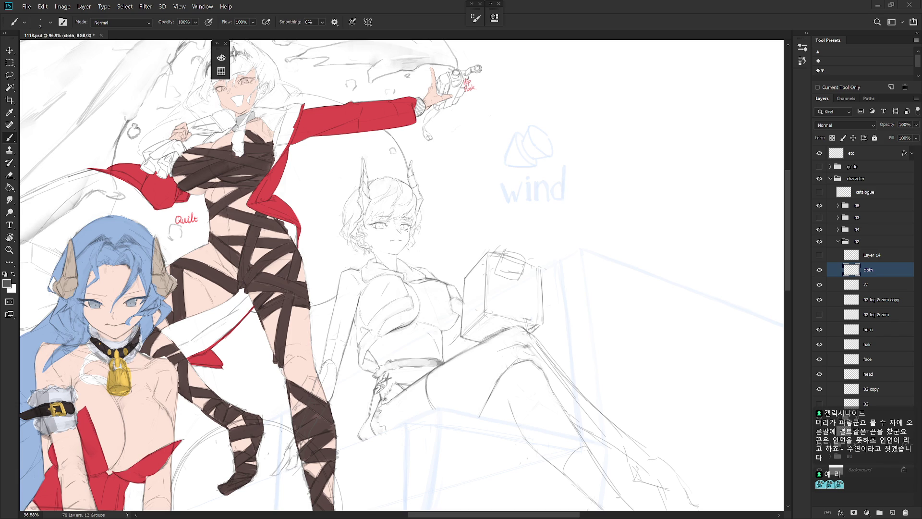
# - Make the hidden group 03 white-haired girl sketch visible again
pyautogui.scroll(2, 597, 335)
pyautogui.scroll(2, 490, 346)
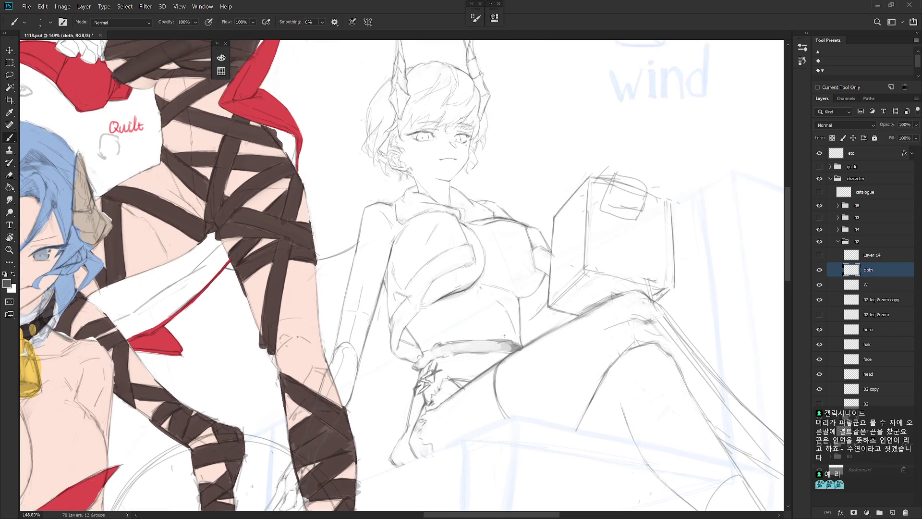
pyautogui.moveTo(471, 334); pyautogui.dragTo(500, 331)
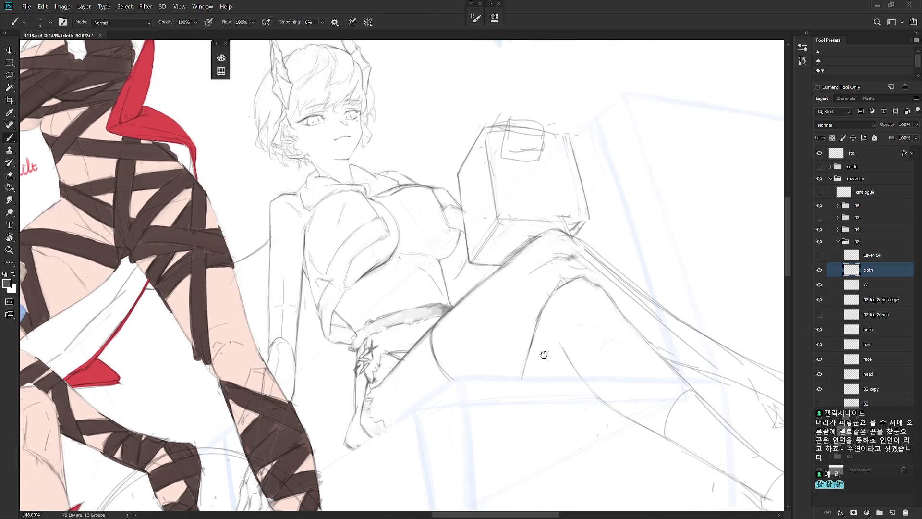
pyautogui.scroll(-2, 541, 409)
pyautogui.scroll(-2, 542, 410)
pyautogui.scroll(-2, 541, 410)
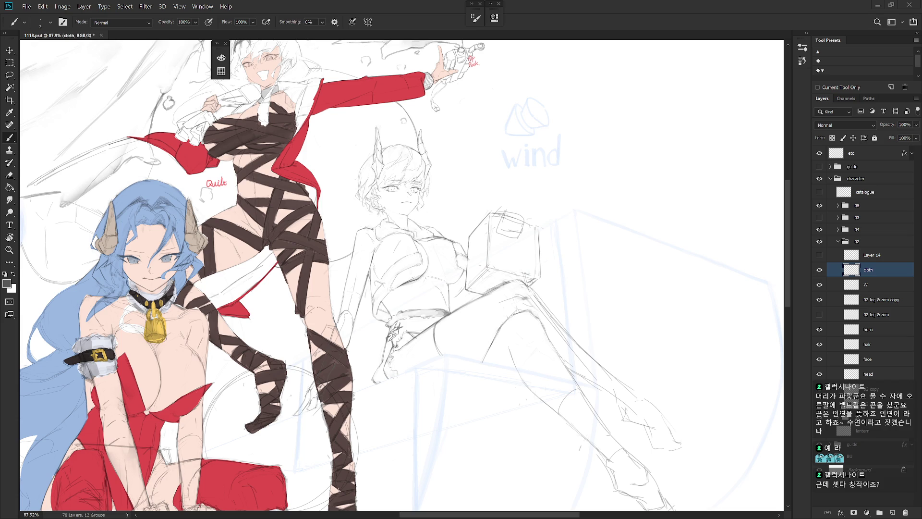
pyautogui.click(819, 217)
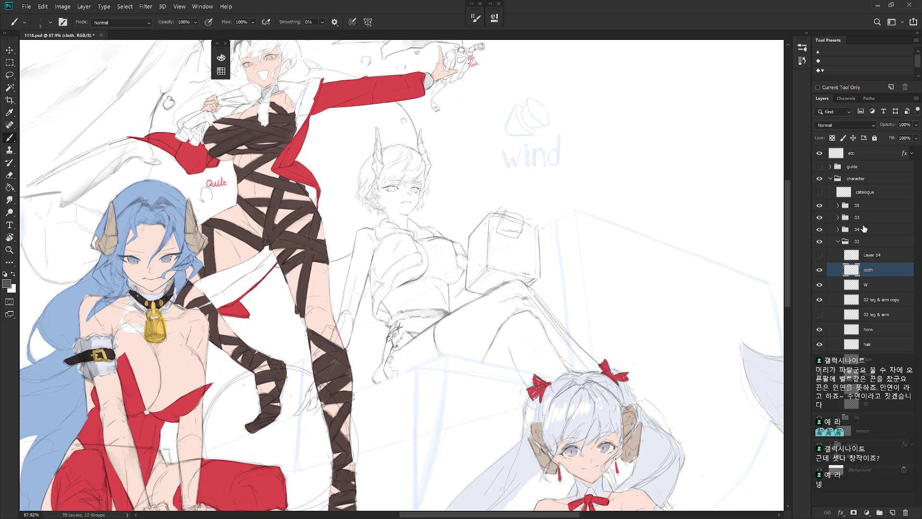
# - Zoom back in on the seated girl and sketch grey pencil strokes below her raised leg
pyautogui.scroll(-5, 632, 304)
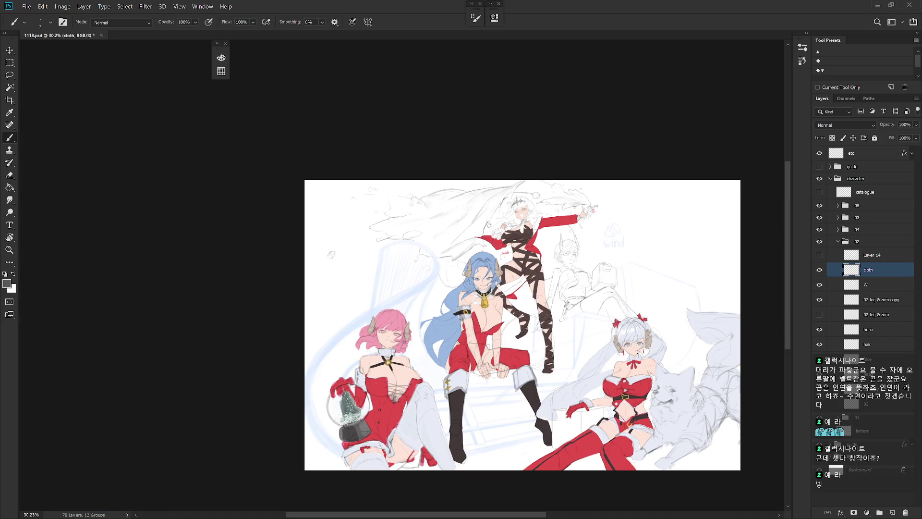
pyautogui.scroll(1, 636, 352)
pyautogui.moveTo(649, 359); pyautogui.dragTo(608, 338)
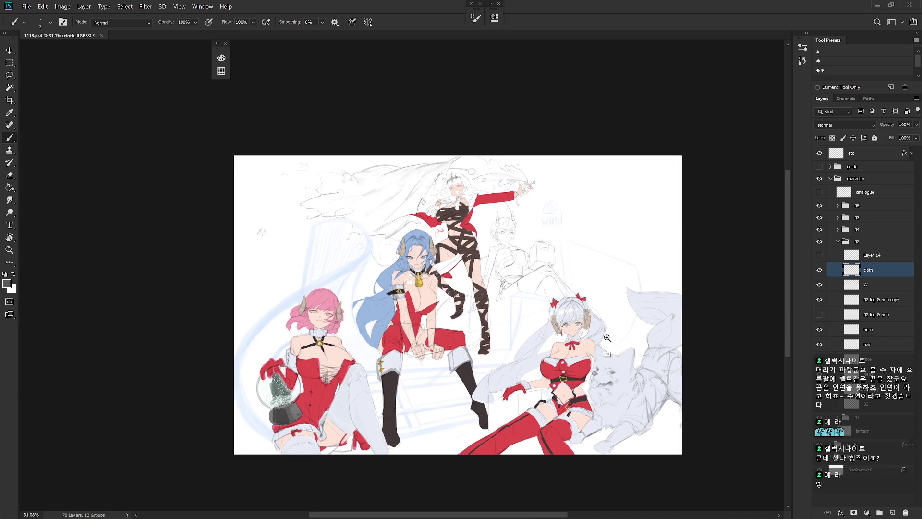
pyautogui.scroll(3, 608, 338)
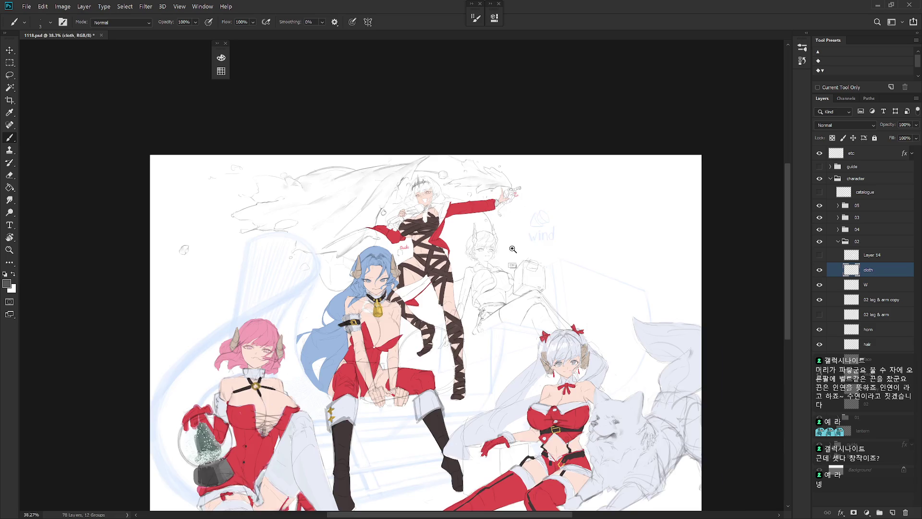
pyautogui.moveTo(513, 249); pyautogui.dragTo(532, 250)
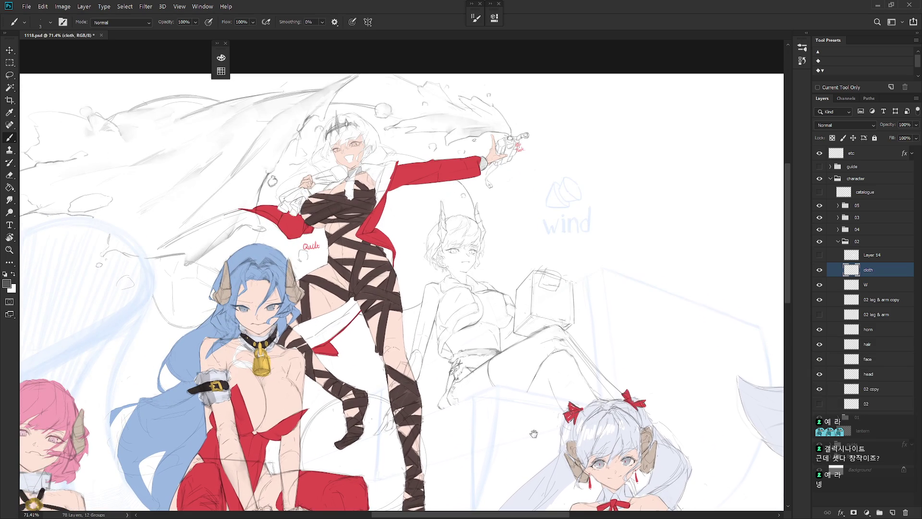
pyautogui.moveTo(533, 433); pyautogui.dragTo(527, 391)
pyautogui.scroll(3, 502, 283)
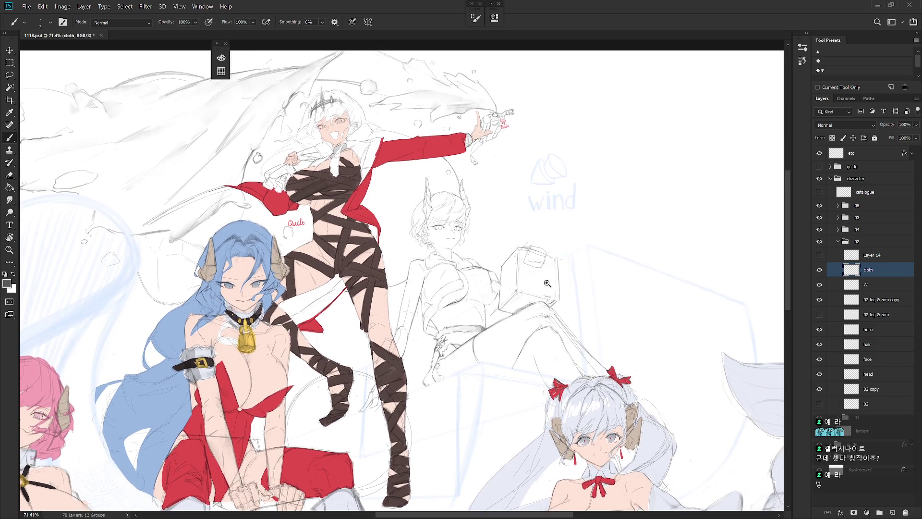
pyautogui.moveTo(663, 351); pyautogui.dragTo(629, 291)
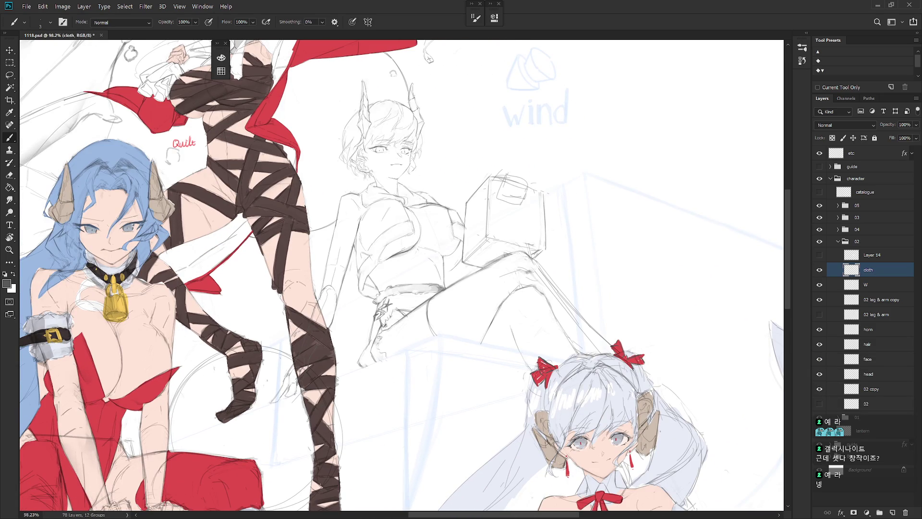
pyautogui.moveTo(514, 284); pyautogui.dragTo(535, 317)
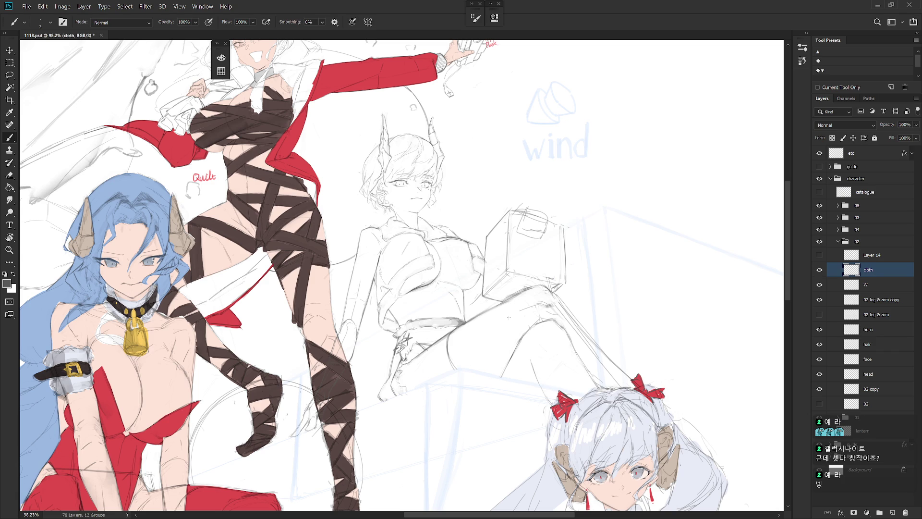
pyautogui.moveTo(533, 330)
pyautogui.mouseDown()
pyautogui.moveTo(498, 372)
pyautogui.moveTo(493, 423)
pyautogui.mouseUp()
pyautogui.hotkey('shift', 'b')
pyautogui.moveTo(504, 369); pyautogui.dragTo(501, 422)
pyautogui.moveTo(497, 377); pyautogui.dragTo(497, 432)
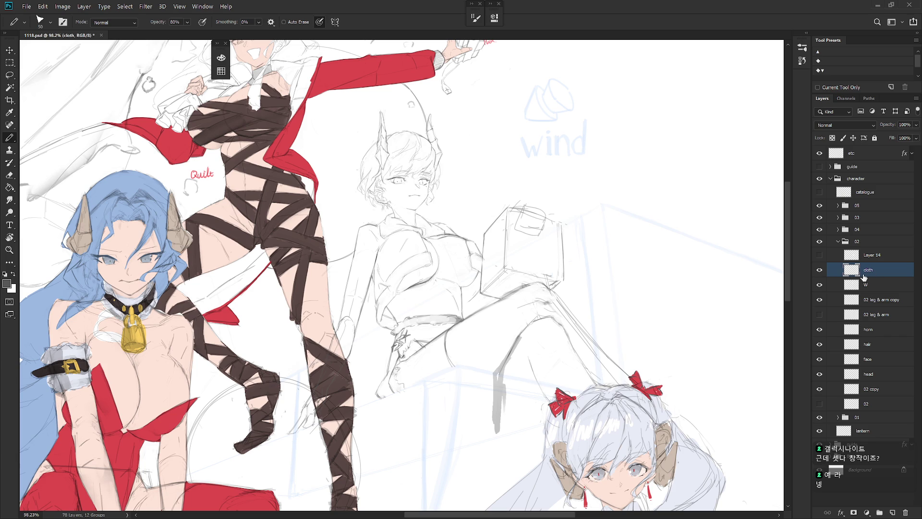
# - Hatch long grey strokes down the leg shadow and darken its upper part
pyautogui.moveTo(557, 380); pyautogui.dragTo(540, 347)
pyautogui.moveTo(485, 323); pyautogui.dragTo(512, 375)
pyautogui.moveTo(500, 318)
pyautogui.mouseDown()
pyautogui.moveTo(520, 412)
pyautogui.moveTo(509, 413)
pyautogui.moveTo(508, 444)
pyautogui.mouseUp()
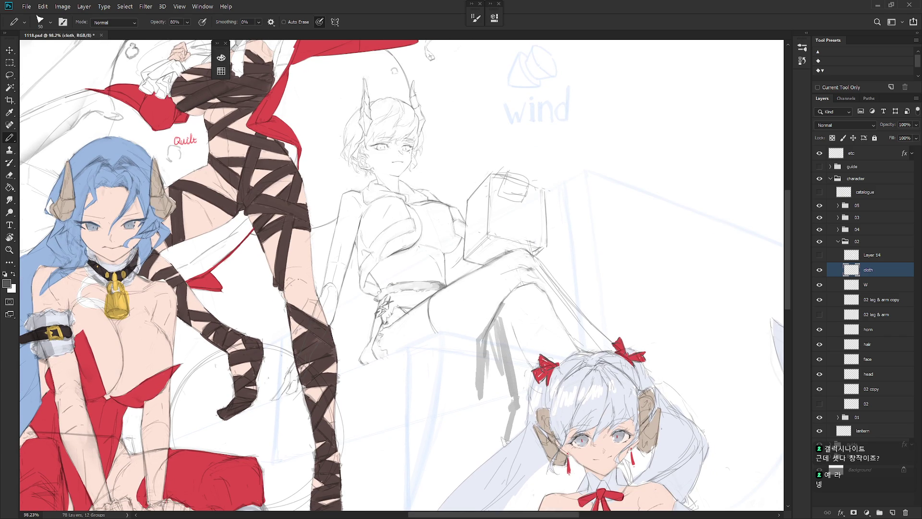
pyautogui.moveTo(480, 374)
pyautogui.mouseDown()
pyautogui.moveTo(475, 452)
pyautogui.moveTo(462, 463)
pyautogui.moveTo(475, 469)
pyautogui.mouseUp()
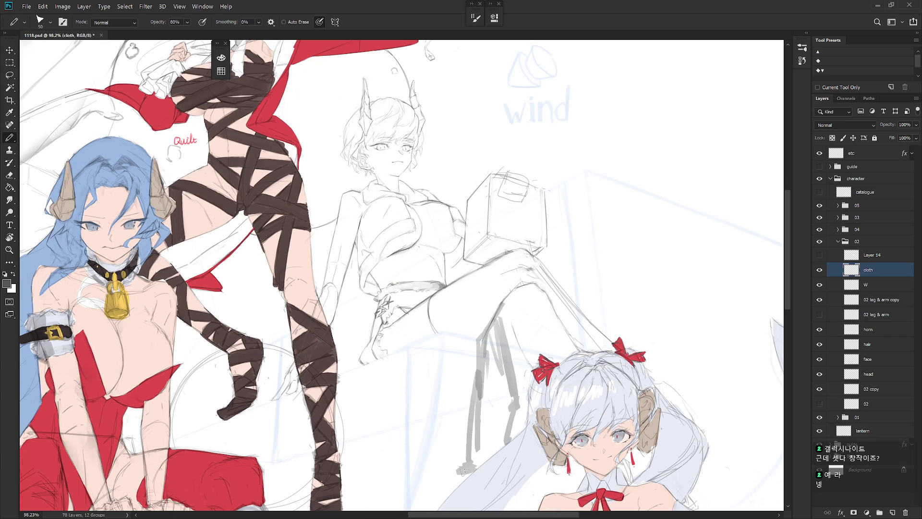
pyautogui.moveTo(478, 363)
pyautogui.mouseDown()
pyautogui.moveTo(447, 449)
pyautogui.moveTo(478, 457)
pyautogui.mouseUp()
pyautogui.press('b')
pyautogui.moveTo(476, 339); pyautogui.dragTo(476, 384)
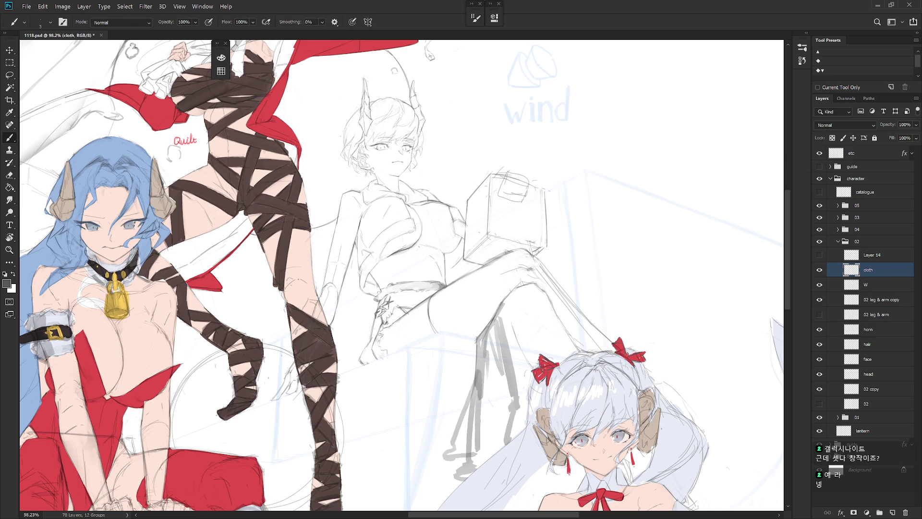
# - Add a short dark line along the leg and delete an unwanted dark stroke on the W layer
pyautogui.press('e')
pyautogui.press('b')
pyautogui.moveTo(492, 322); pyautogui.dragTo(497, 304)
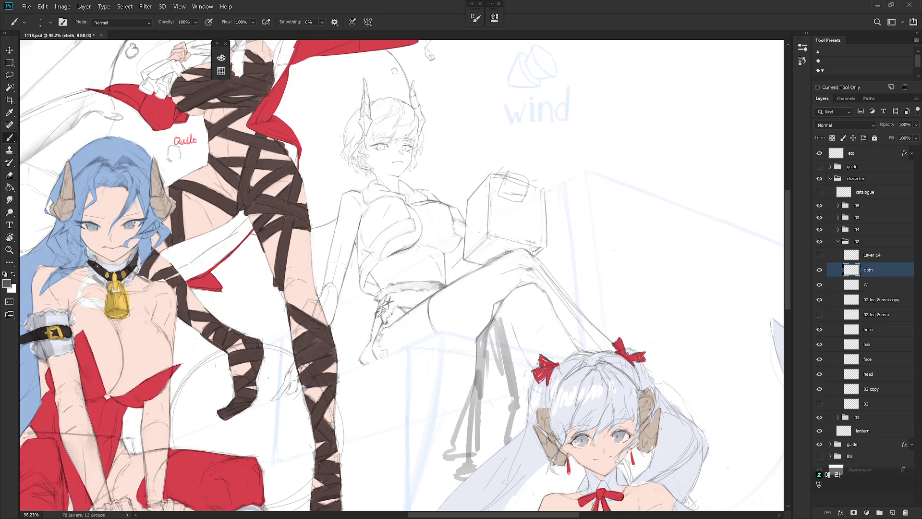
pyautogui.hotkey('alt', '[')
pyautogui.press('l')
pyautogui.moveTo(494, 319); pyautogui.dragTo(502, 303)
pyautogui.press('Delete')
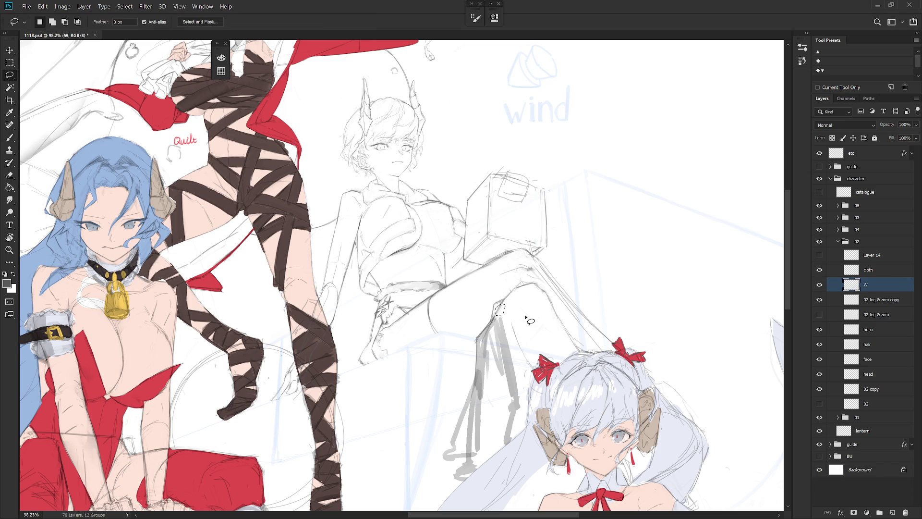
pyautogui.hotkey('ctrl', 'd')
pyautogui.moveTo(497, 314); pyautogui.dragTo(498, 338)
# - On the cloth layer, redraw the dark leg contour with short touch-up marks
pyautogui.click(880, 272)
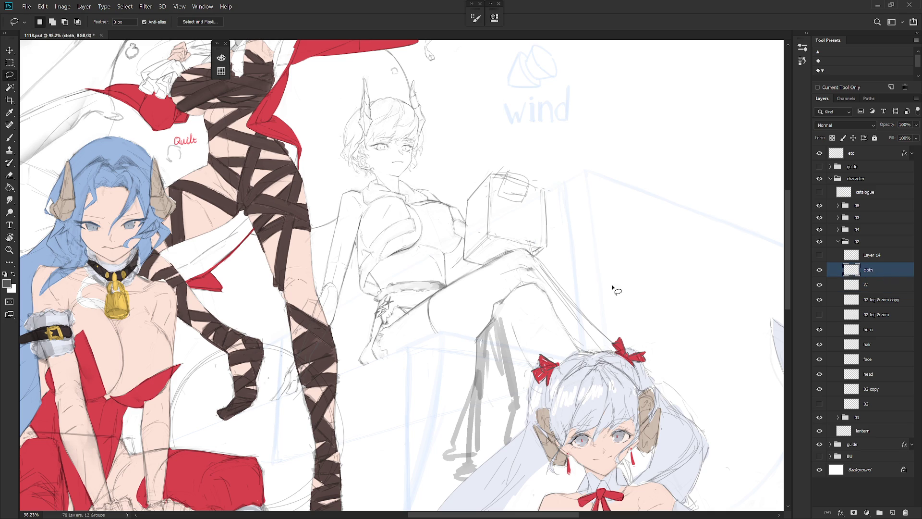
pyautogui.press('b')
pyautogui.moveTo(496, 303); pyautogui.dragTo(504, 348)
pyautogui.hotkey('ctrl', 'z')
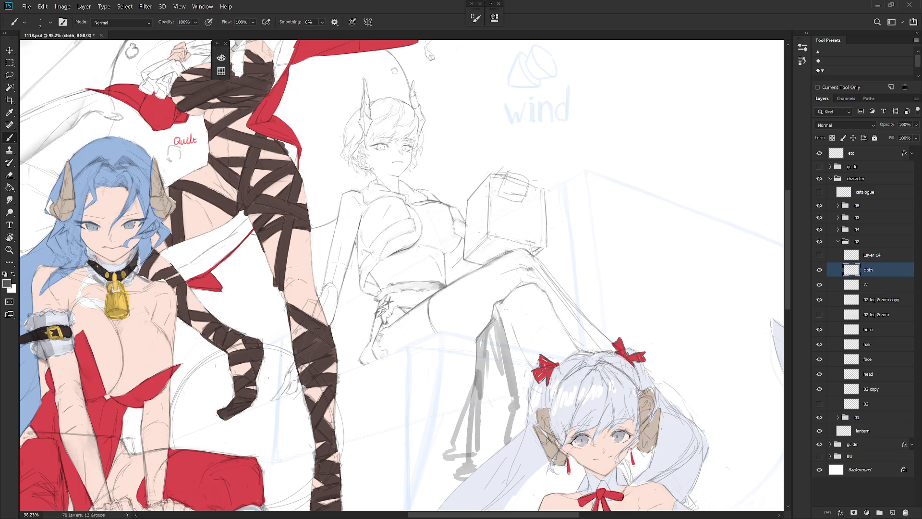
pyautogui.moveTo(500, 303); pyautogui.dragTo(503, 312)
pyautogui.moveTo(497, 317); pyautogui.dragTo(486, 338)
pyautogui.press('e')
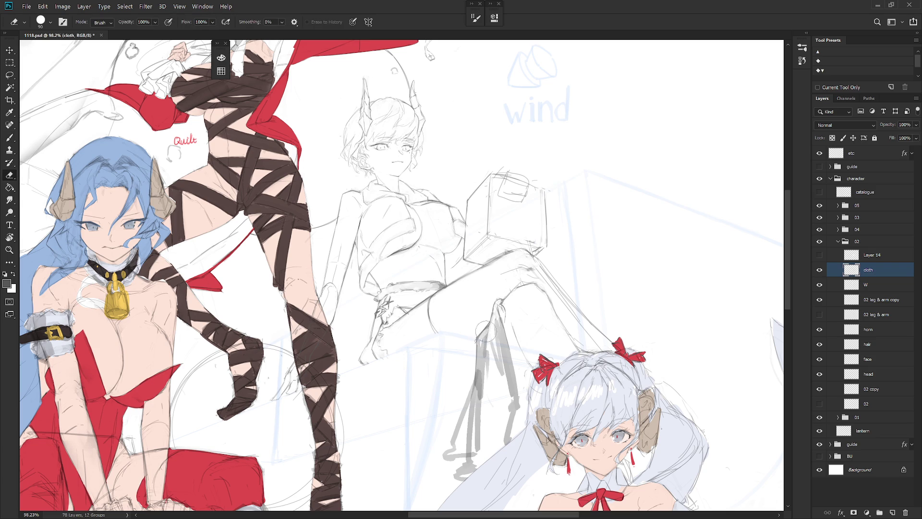
pyautogui.press('r')
pyautogui.press('e')
pyautogui.press('b')
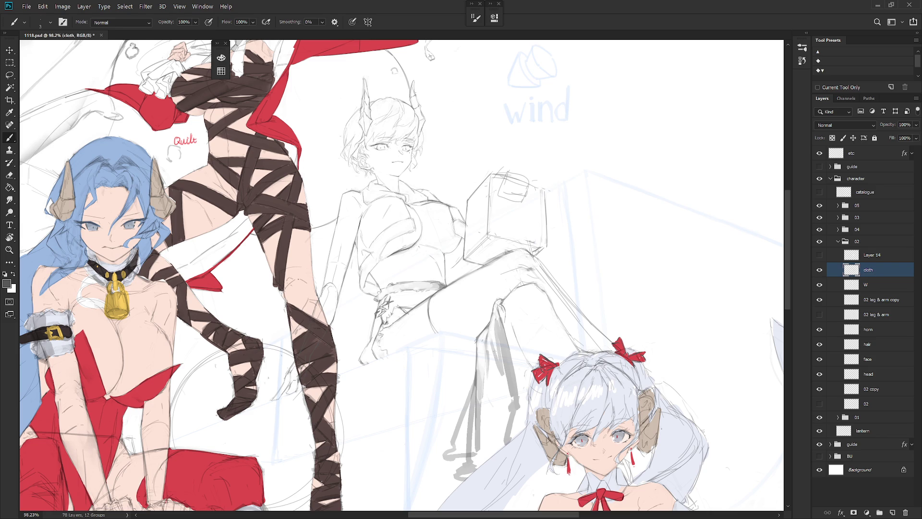
# - Sketch grey pencil shading strokes down the dangling leg
pyautogui.press('r')
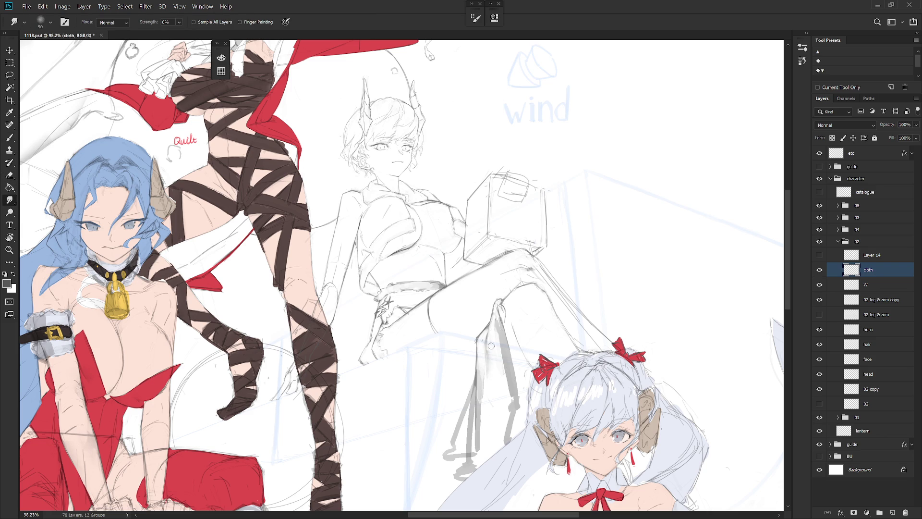
pyautogui.press('l')
pyautogui.moveTo(485, 352); pyautogui.dragTo(492, 399)
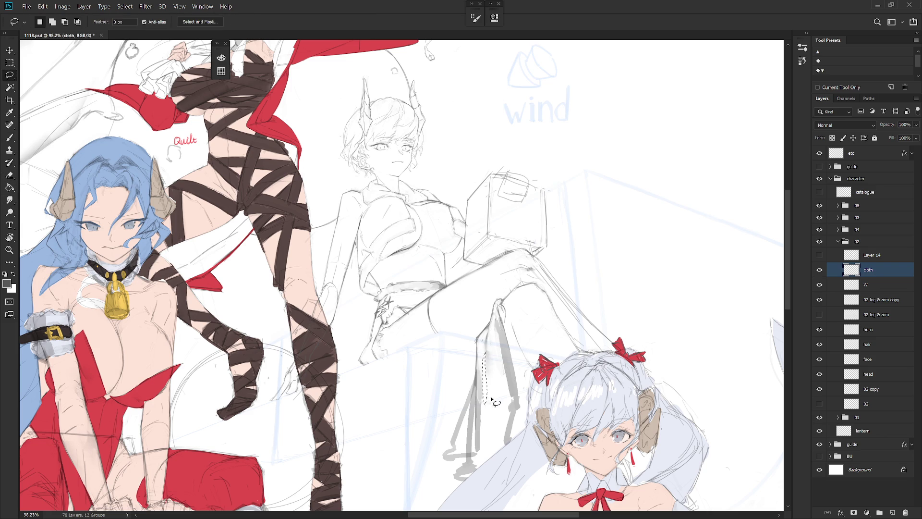
pyautogui.press('e')
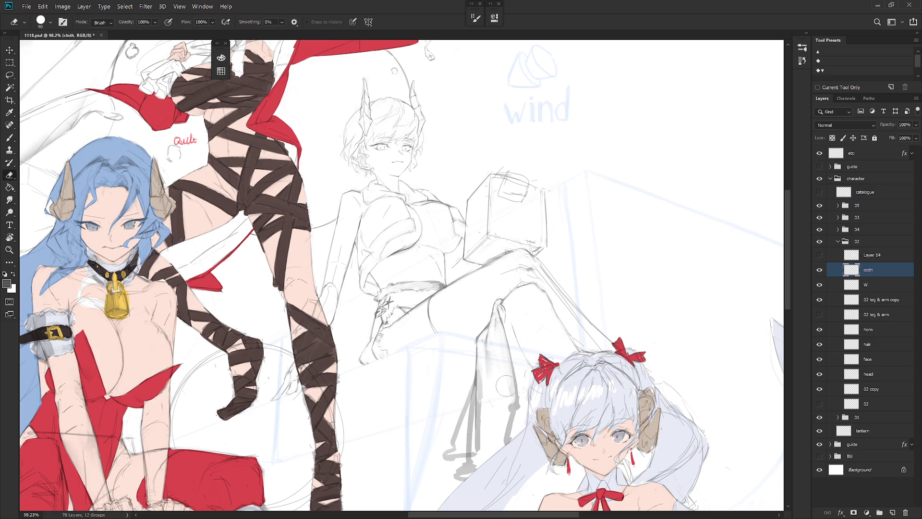
pyautogui.press('b')
pyautogui.moveTo(503, 359); pyautogui.dragTo(499, 427)
pyautogui.moveTo(507, 380)
pyautogui.mouseDown()
pyautogui.moveTo(498, 430)
pyautogui.moveTo(502, 387)
pyautogui.mouseUp()
# - Smudge the grey leg shading to soften it, then lighten it with the eraser
pyautogui.press('r')
pyautogui.moveTo(499, 428)
pyautogui.mouseDown()
pyautogui.moveTo(499, 373)
pyautogui.moveTo(508, 423)
pyautogui.moveTo(506, 407)
pyautogui.mouseUp()
pyautogui.press('e')
pyautogui.moveTo(502, 366); pyautogui.dragTo(508, 404)
pyautogui.moveTo(496, 345); pyautogui.dragTo(506, 439)
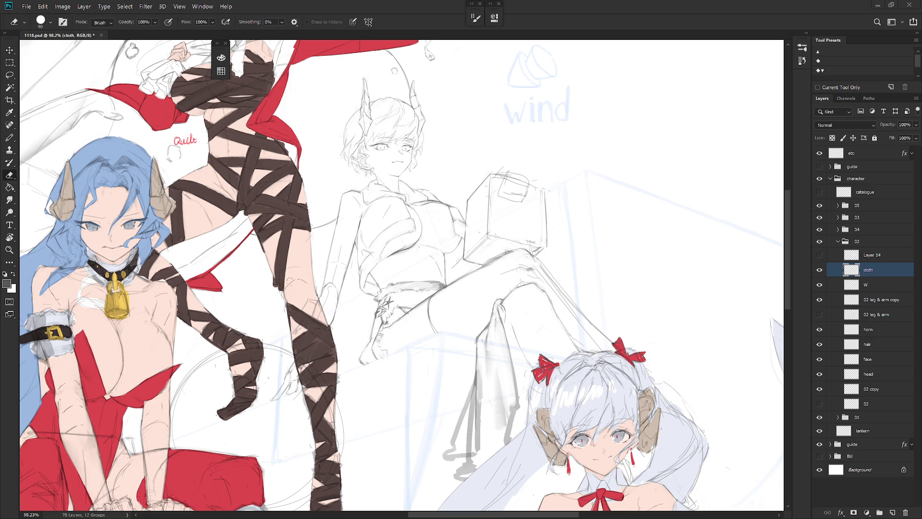
# - Erase the stray linework around the seated girl's knee on the cloth layer
pyautogui.scroll(1, 629, 322)
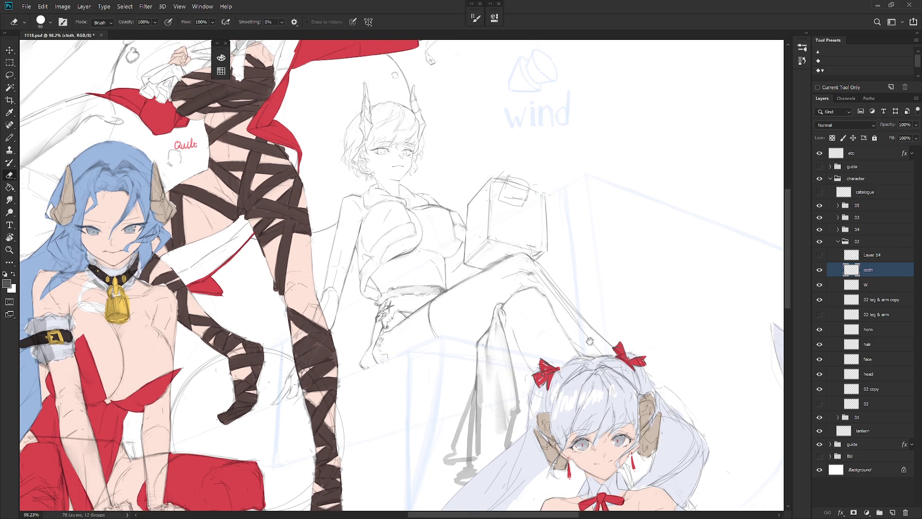
pyautogui.press('b')
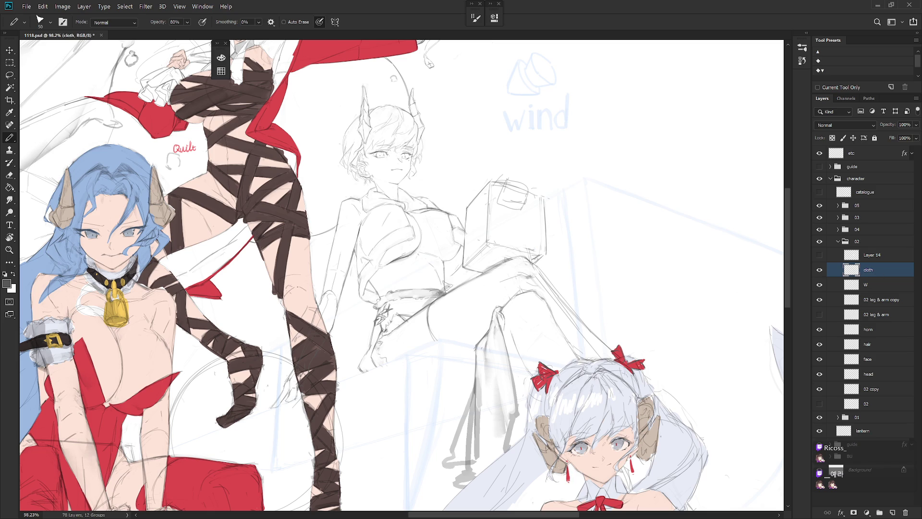
pyautogui.press('b')
pyautogui.press('e')
pyautogui.press('b')
pyautogui.press('e')
pyautogui.moveTo(444, 276); pyautogui.dragTo(461, 295)
pyautogui.press('b')
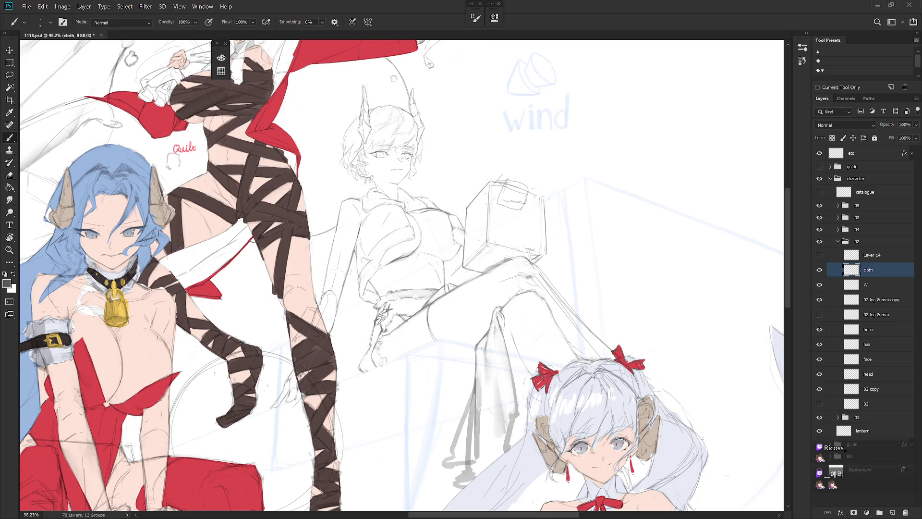
# - Remove the small dark stray stroke near the knee on the W layer
pyautogui.hotkey('alt', '[')
pyautogui.press('l')
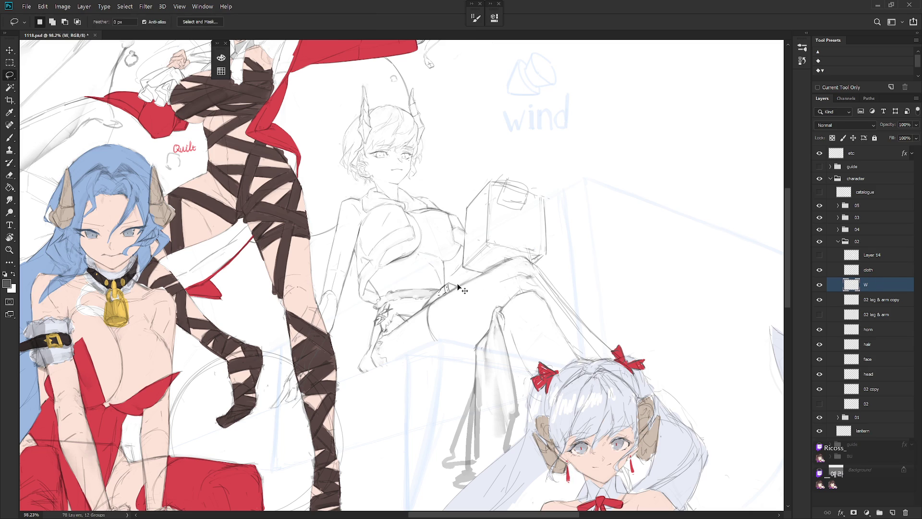
pyautogui.scroll(-5, 461, 288)
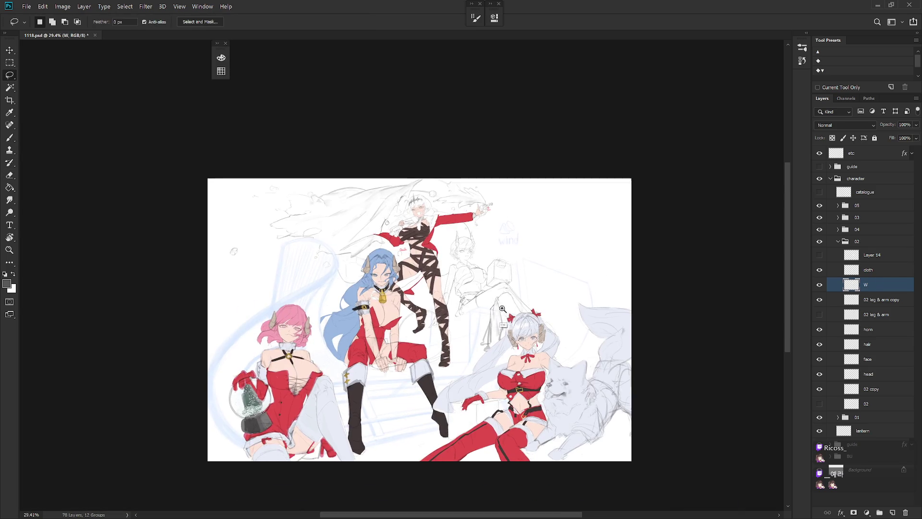
pyautogui.scroll(4, 521, 336)
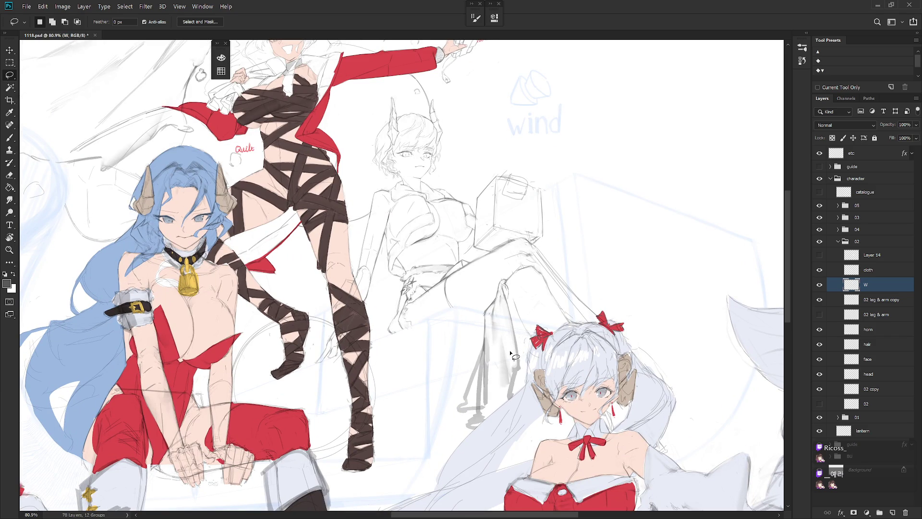
pyautogui.hotkey('alt', ']')
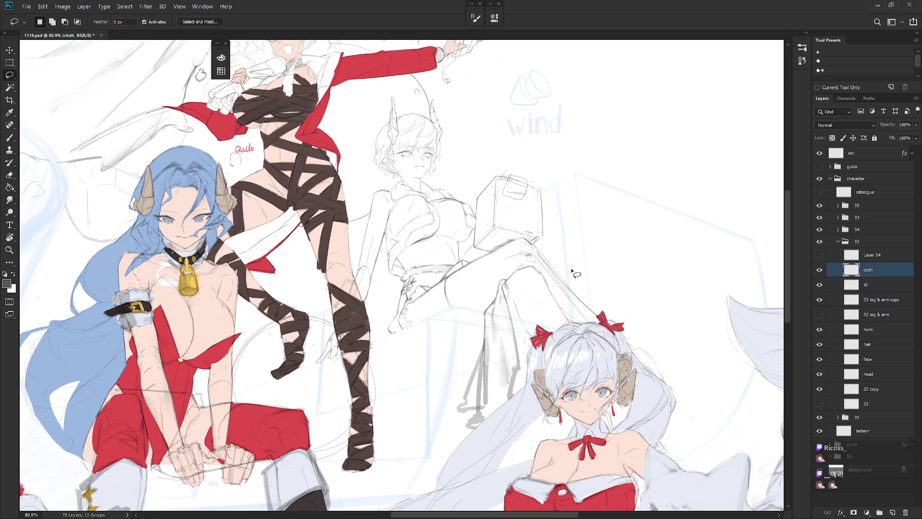
pyautogui.press('b')
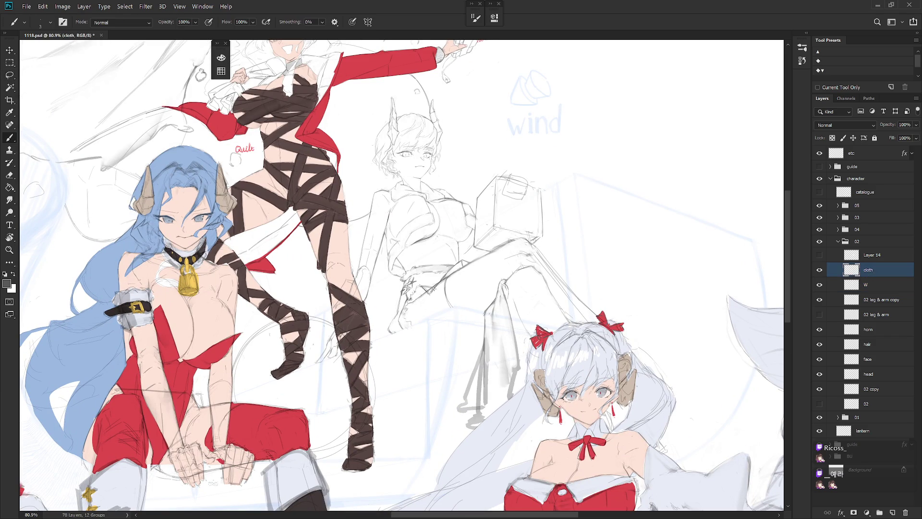
pyautogui.hotkey('alt', '[')
pyautogui.press('l')
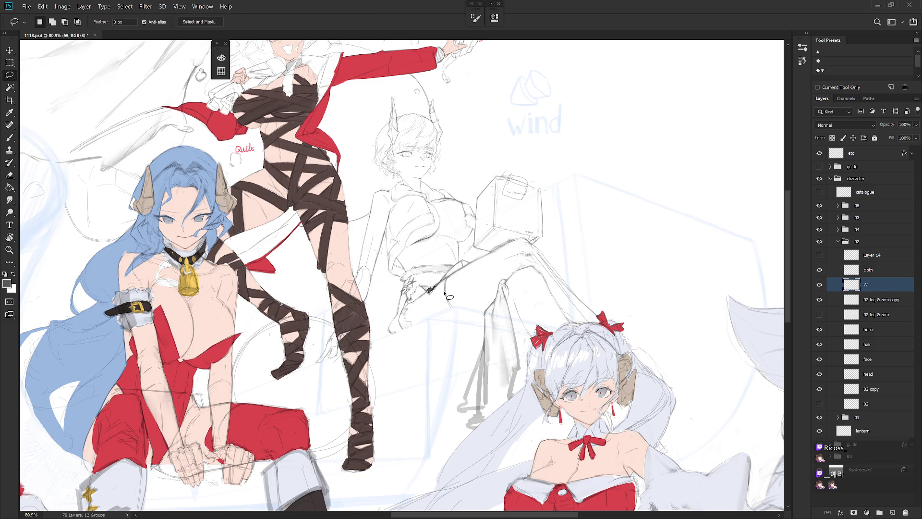
pyautogui.hotkey('ctrl', 'z')
# - Return to the cloth layer with the pencil and zoom back out from the knee
pyautogui.click(879, 271)
pyautogui.scroll(3, 444, 288)
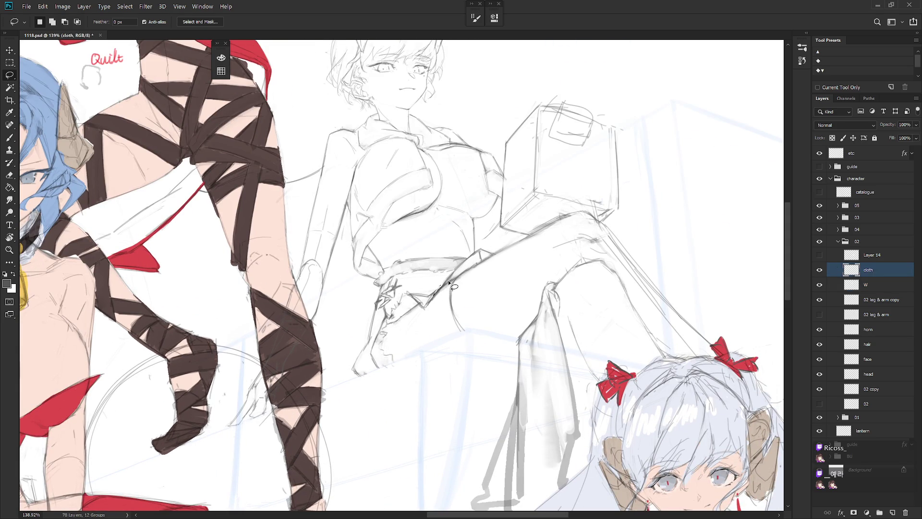
pyautogui.click(876, 287)
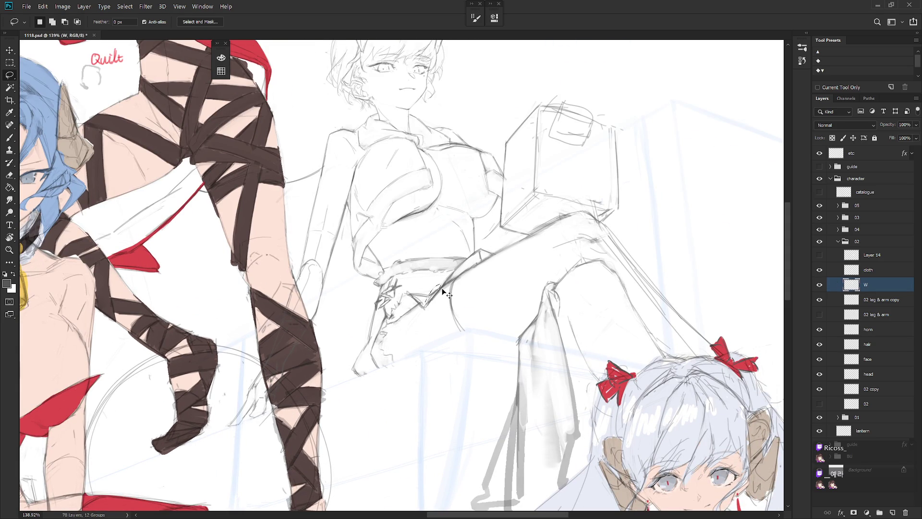
pyautogui.keyDown('ctrl'); pyautogui.click(443, 290); pyautogui.keyUp('ctrl')
pyautogui.press('b')
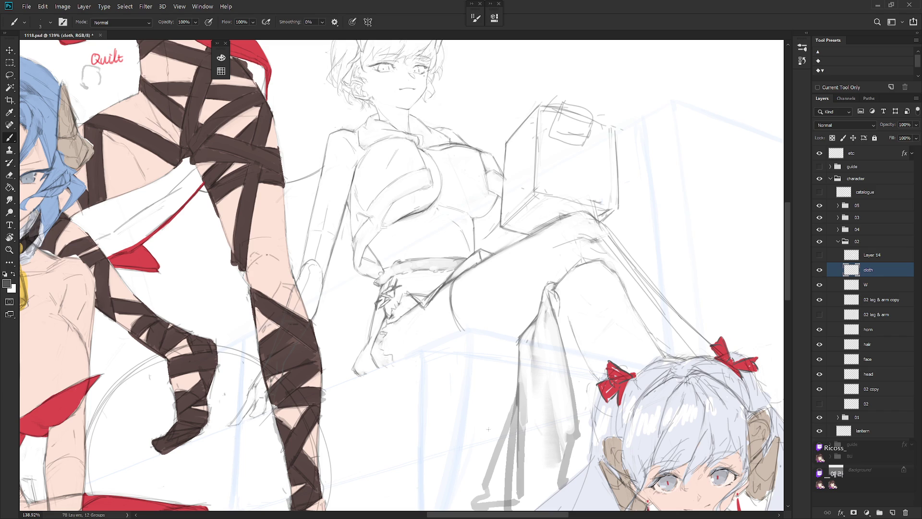
pyautogui.scroll(-2, 488, 428)
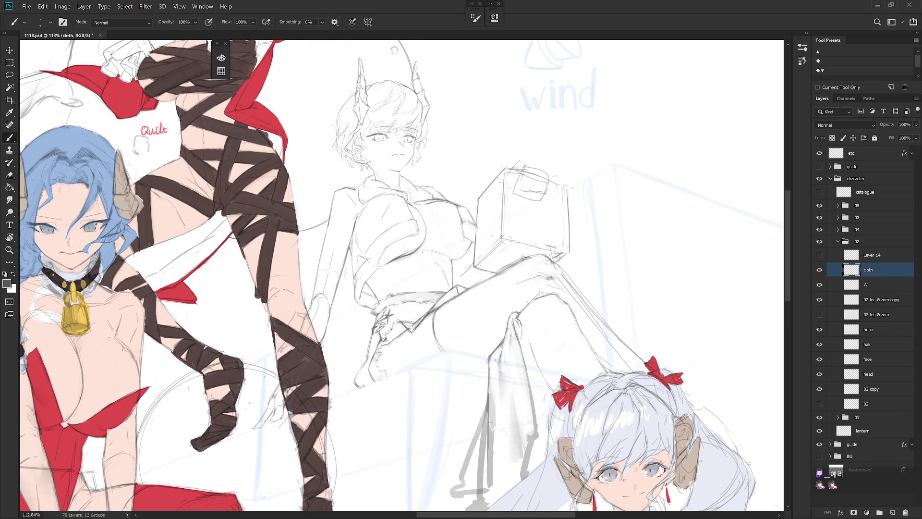
pyautogui.scroll(-2, 490, 422)
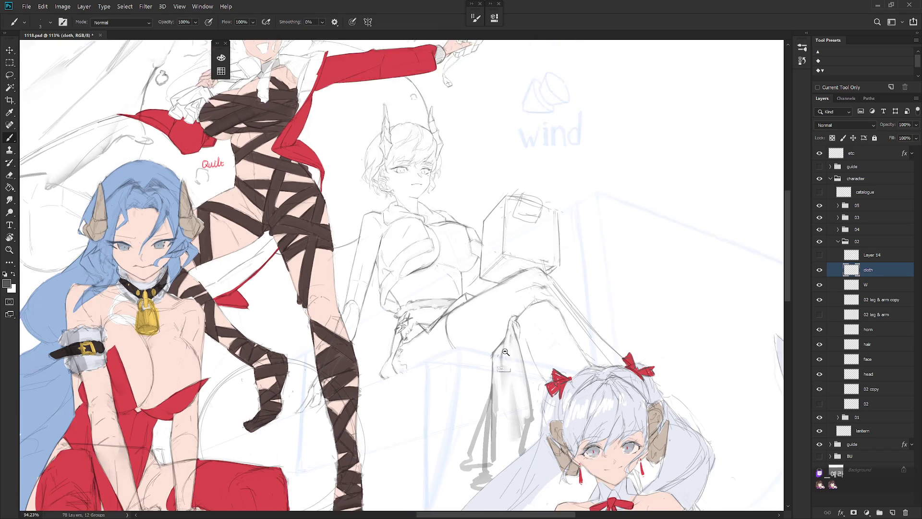
pyautogui.hotkey('shift', 'b')
pyautogui.hotkey('shift', 'b')
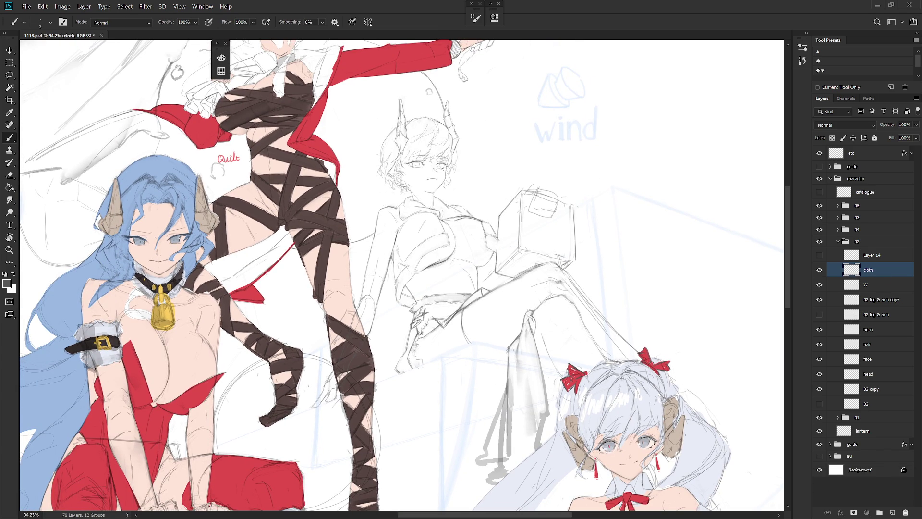
pyautogui.scroll(-3, 442, 353)
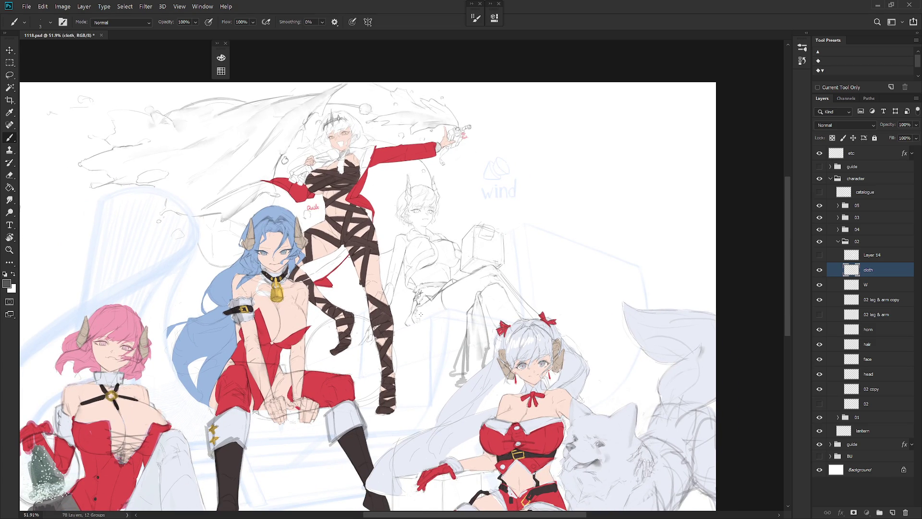
# - Move group 02 below group 01 in the Layers panel and expand it
pyautogui.click(838, 241)
pyautogui.moveTo(859, 242); pyautogui.dragTo(871, 260)
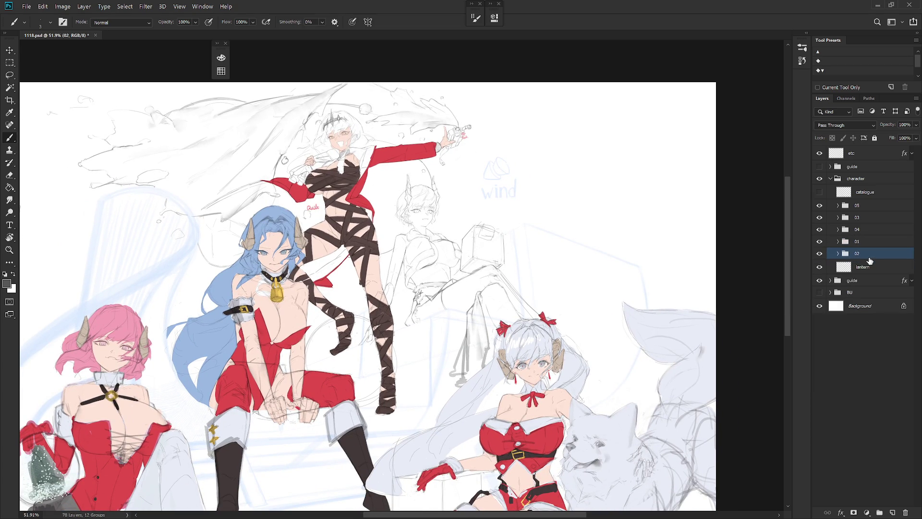
pyautogui.click(869, 247)
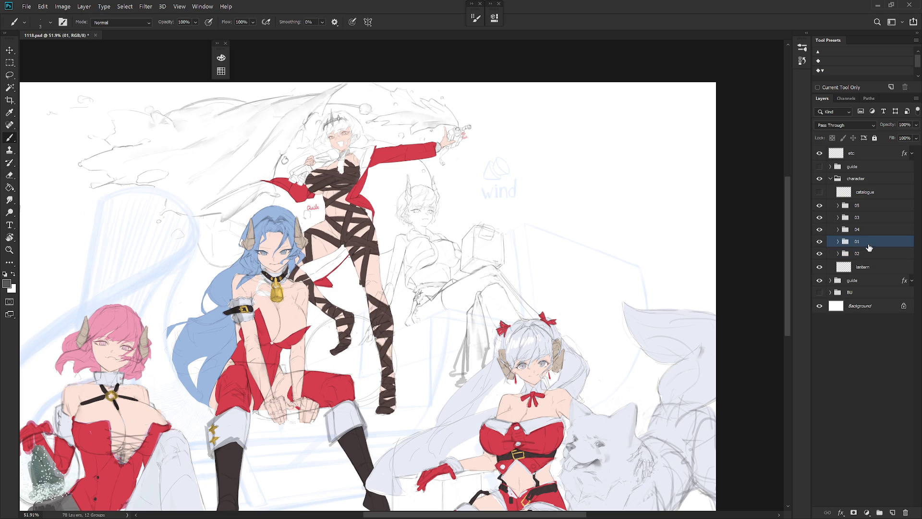
pyautogui.moveTo(482, 314); pyautogui.dragTo(500, 300)
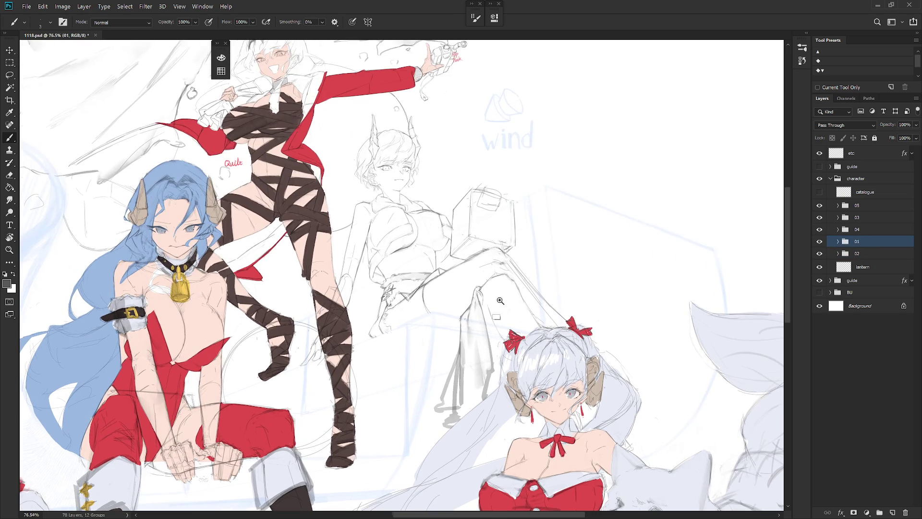
pyautogui.click(839, 253)
pyautogui.moveTo(566, 367); pyautogui.dragTo(561, 391)
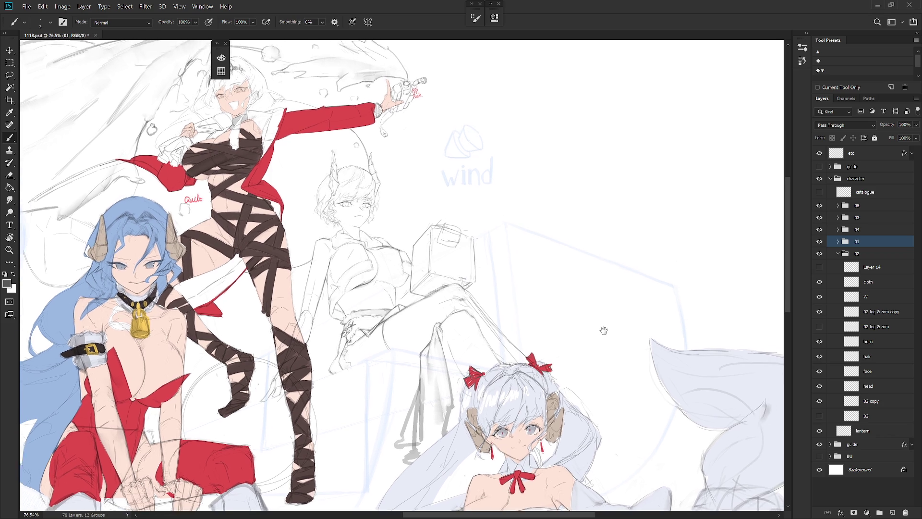
# - Make Layer 14's box sketch visible and move it beneath the cloth layer
pyautogui.moveTo(618, 328); pyautogui.dragTo(568, 353)
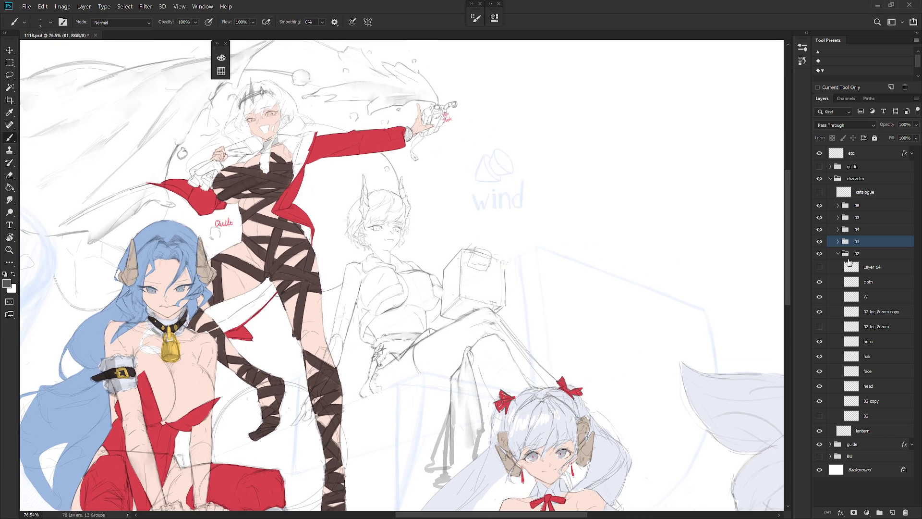
pyautogui.click(820, 267)
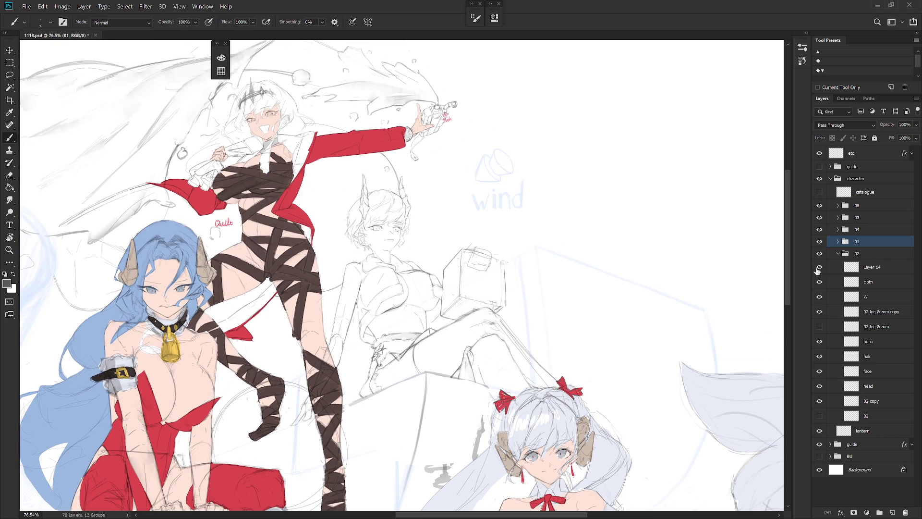
pyautogui.moveTo(875, 269); pyautogui.dragTo(875, 291)
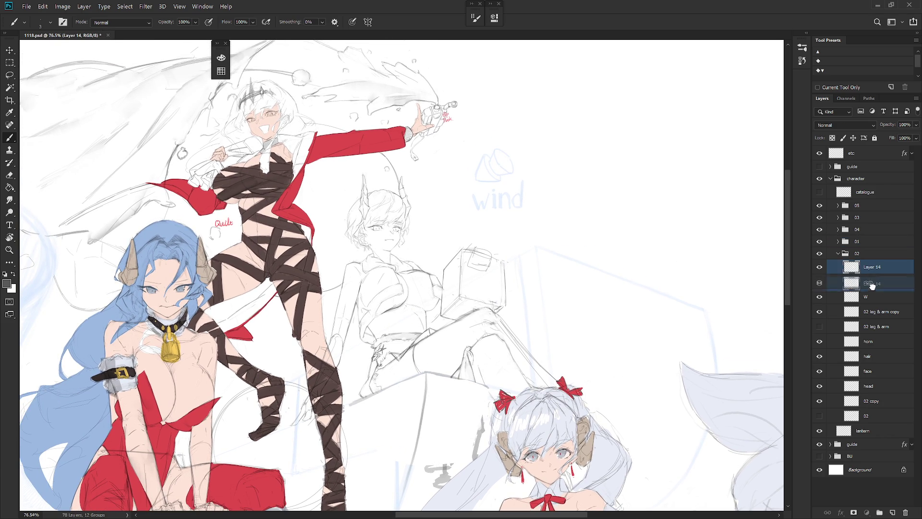
pyautogui.scroll(-4, 556, 364)
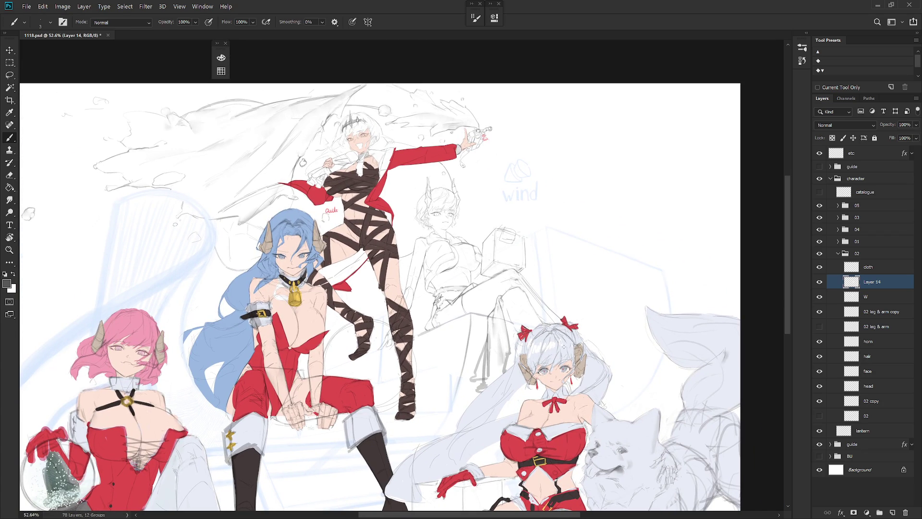
pyautogui.scroll(5, 530, 301)
# - Create a new layer named RH · clr
pyautogui.hotkey('shift', 'b')
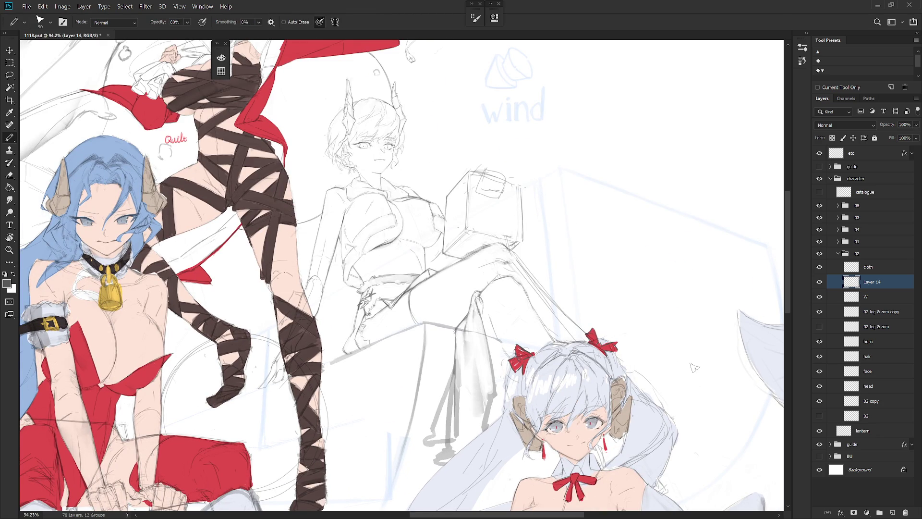
pyautogui.moveTo(468, 312); pyautogui.dragTo(492, 347)
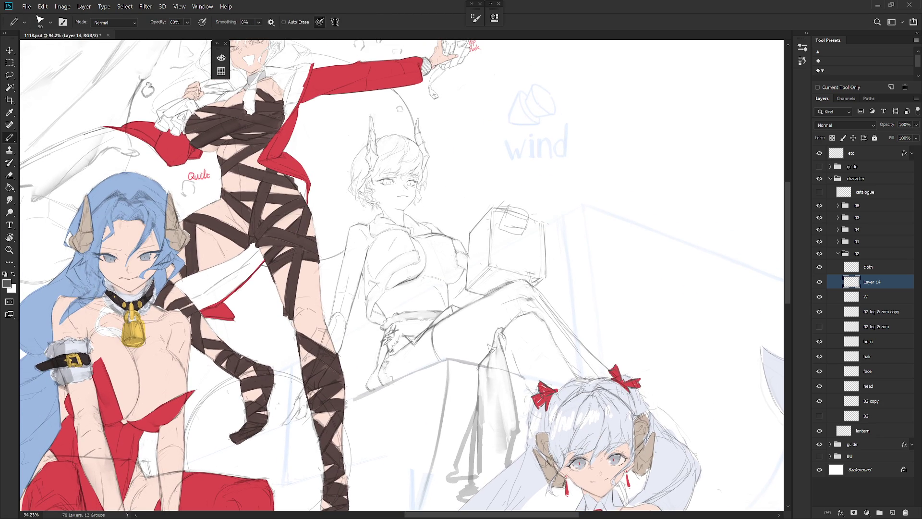
pyautogui.hotkey('ctrl', 'shift', 'n')
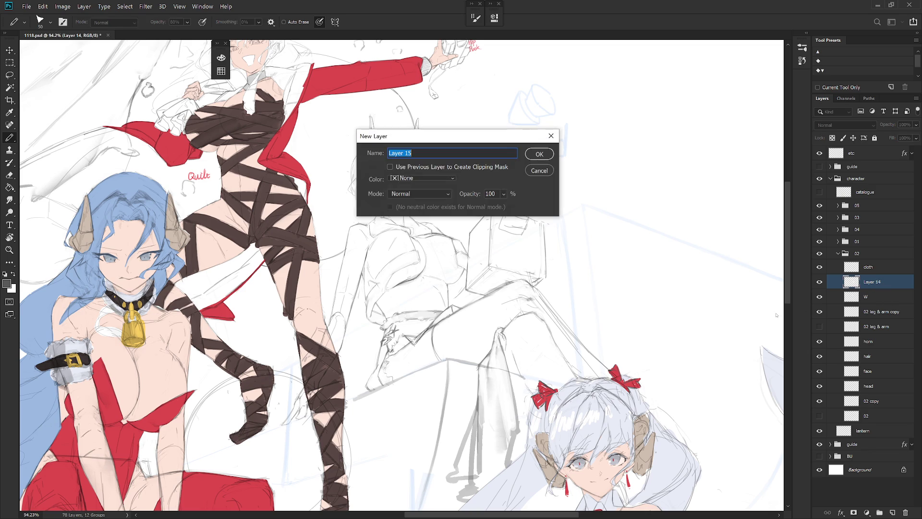
pyautogui.write('R')
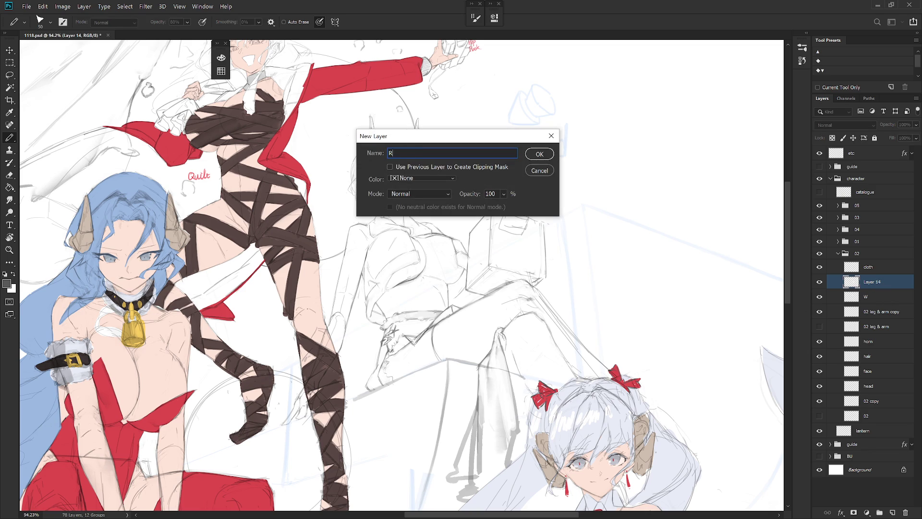
pyautogui.write('lr')
pyautogui.press('Return')
# - Sample the red coat colour from group 01's artwork as the paint colour
pyautogui.hotkey('shift', 'b')
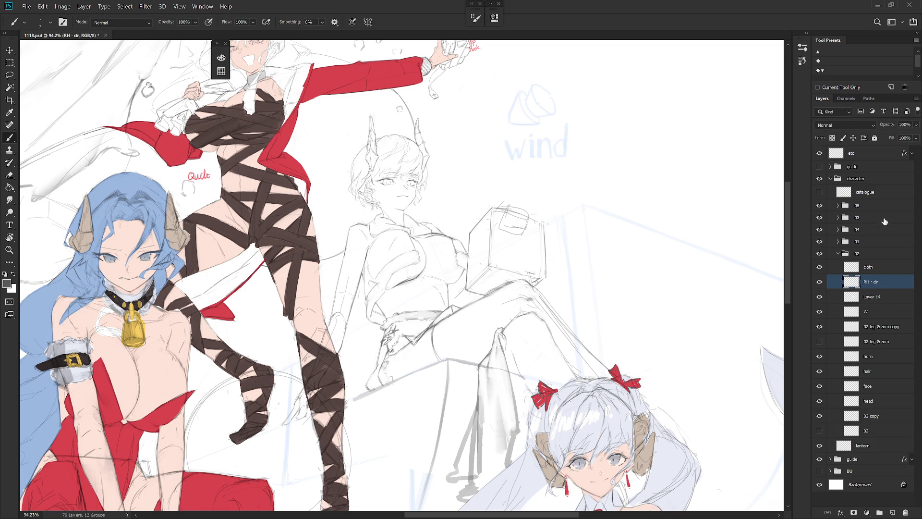
pyautogui.click(839, 205)
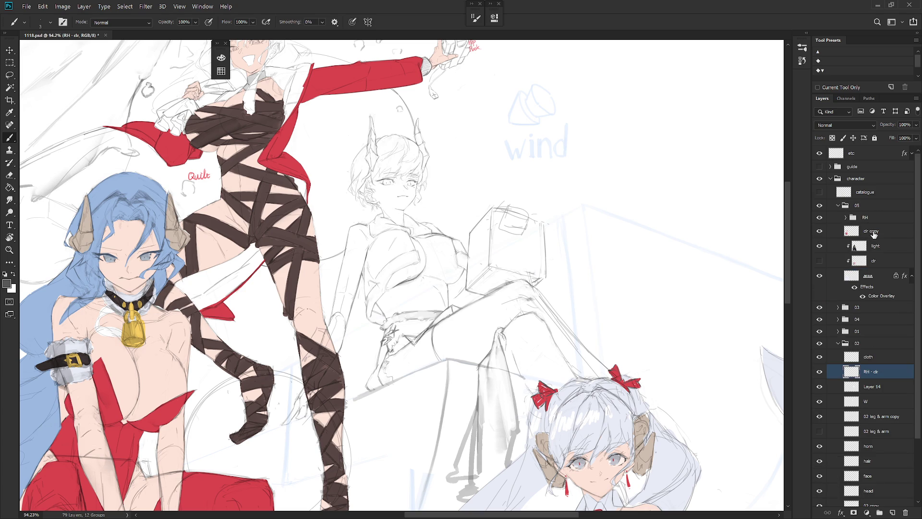
pyautogui.click(839, 208)
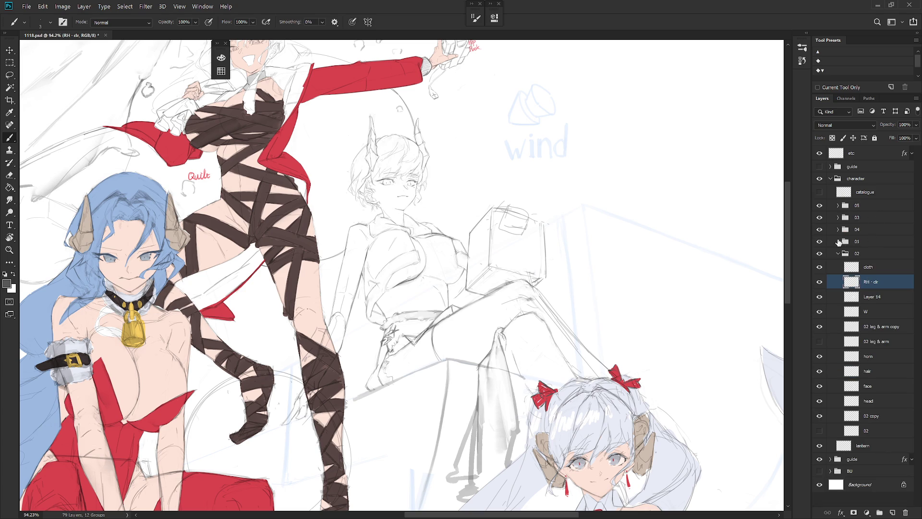
pyautogui.click(839, 241)
pyautogui.click(886, 269)
pyautogui.click(878, 286)
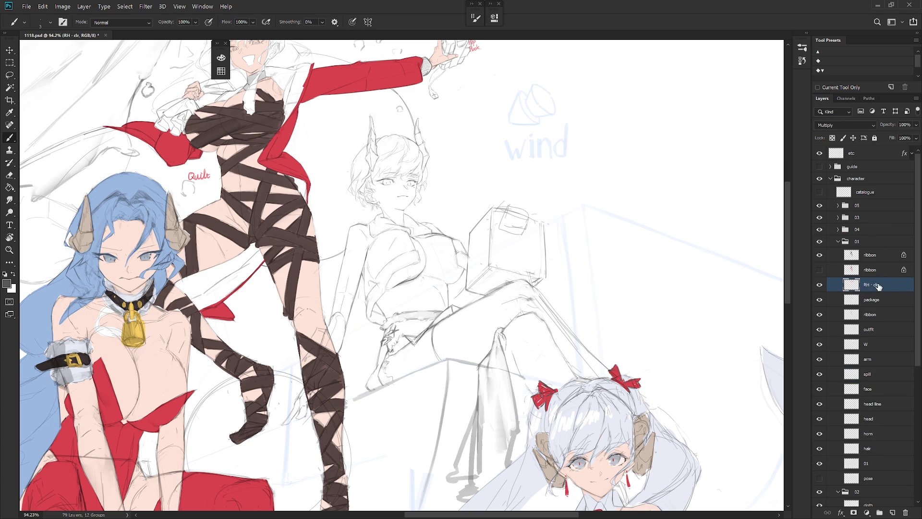
pyautogui.keyDown('alt'); pyautogui.click(279, 144); pyautogui.keyUp('alt')
# - Make the new RH · clr layer in group 02 active and choose the Hard_set03 brush
pyautogui.click(838, 241)
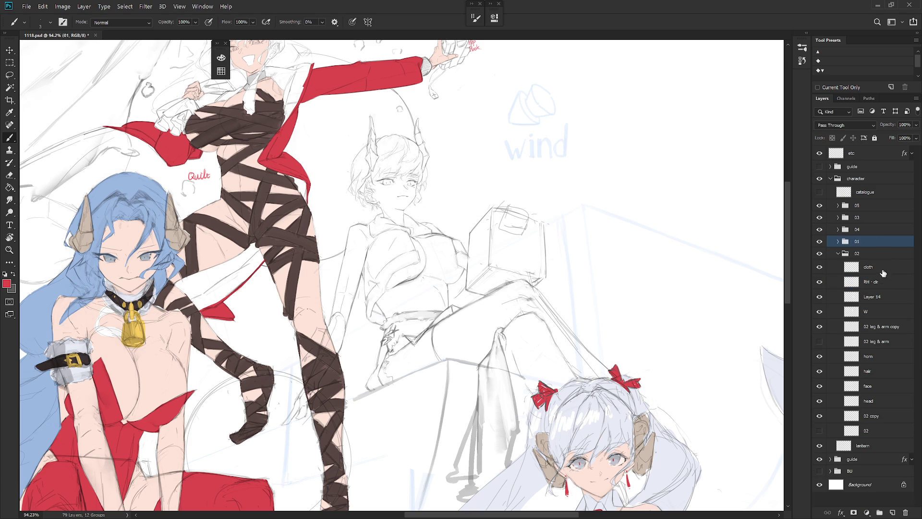
pyautogui.click(883, 270)
pyautogui.click(885, 284)
pyautogui.rightClick(471, 296)
pyautogui.scroll(5, 516, 422)
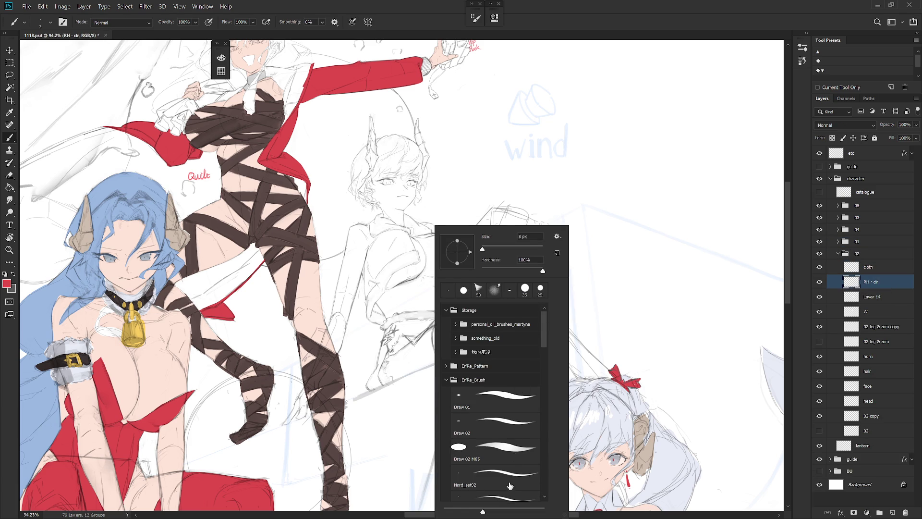
pyautogui.click(515, 495)
pyautogui.click(897, 278)
# - Fill the seated girl's arm and sleeve flat red and set the layer to Multiply
pyautogui.press('l')
pyautogui.moveTo(366, 265)
pyautogui.mouseDown()
pyautogui.moveTo(326, 331)
pyautogui.moveTo(348, 233)
pyautogui.moveTo(371, 249)
pyautogui.moveTo(366, 299)
pyautogui.mouseUp()
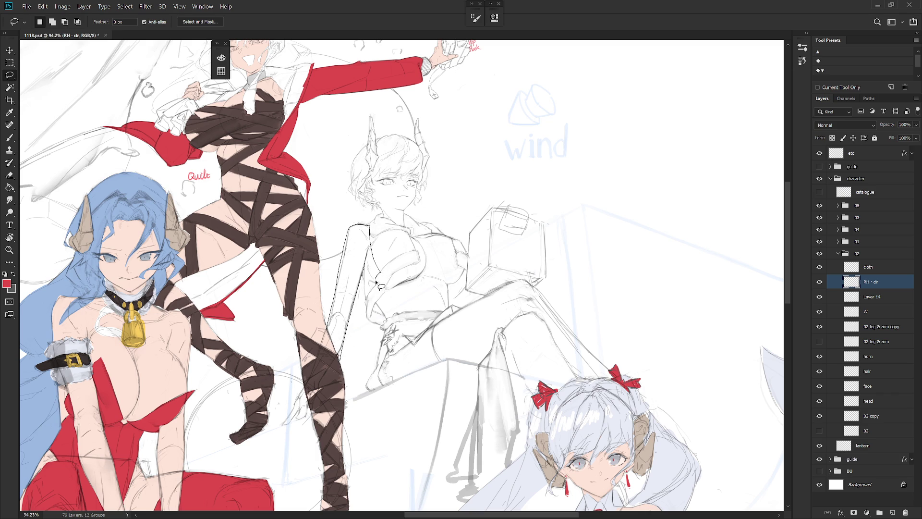
pyautogui.moveTo(366, 299); pyautogui.dragTo(368, 255)
pyautogui.hotkey('alt', 'BackSpace')
pyautogui.hotkey('ctrl', 'd')
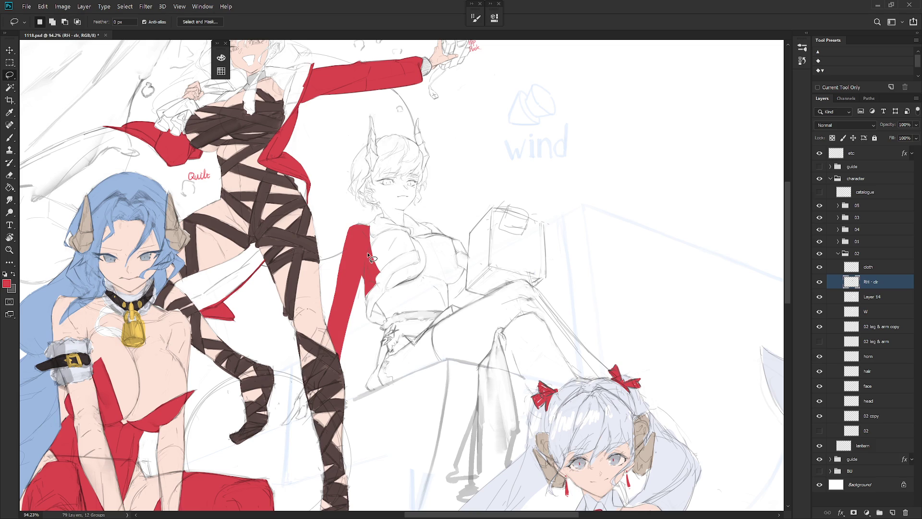
pyautogui.click(845, 125)
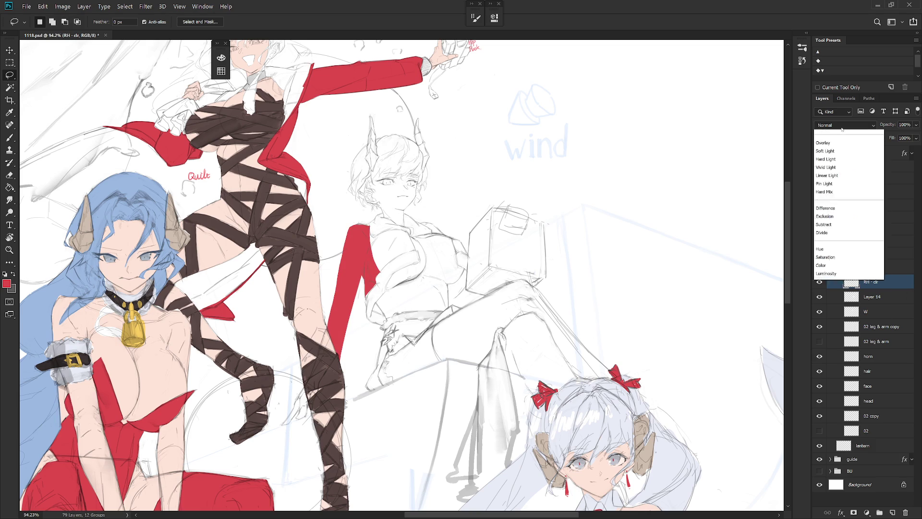
pyautogui.click(838, 166)
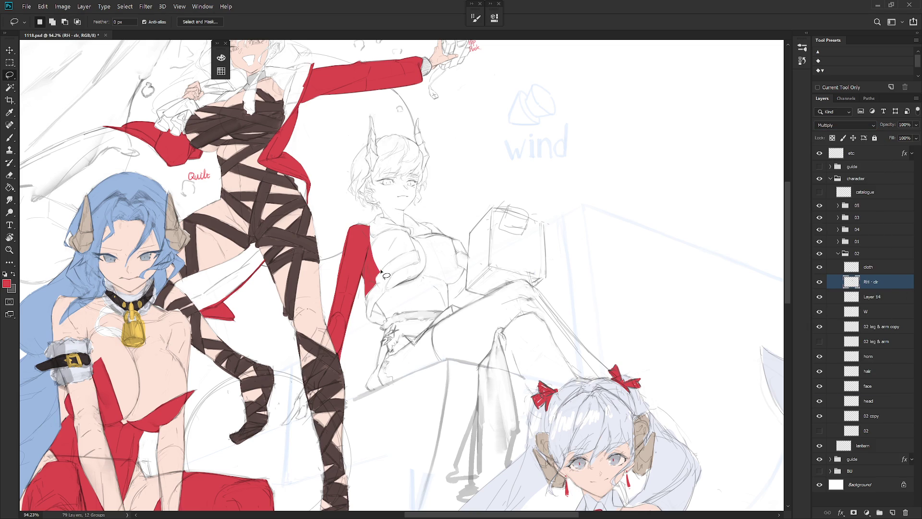
# - Fill the upper arm and shoulder edge of the sleeve with red
pyautogui.moveTo(380, 274)
pyautogui.mouseDown()
pyautogui.moveTo(405, 255)
pyautogui.moveTo(387, 231)
pyautogui.moveTo(373, 270)
pyautogui.mouseUp()
pyautogui.hotkey('alt', 'BackSpace')
pyautogui.hotkey('ctrl', 'd')
pyautogui.moveTo(411, 235); pyautogui.dragTo(405, 247)
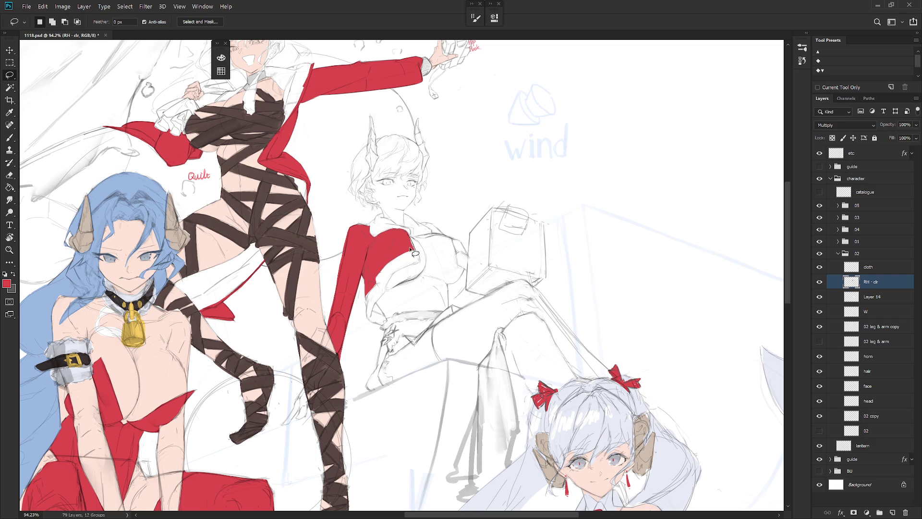
pyautogui.hotkey('alt', 'BackSpace')
pyautogui.hotkey('ctrl', 'd')
pyautogui.hotkey('alt', 'BackSpace')
pyautogui.hotkey('ctrl', 'd')
# - Fill the collar strip and collar area of the jacket with red
pyautogui.scroll(2, 413, 259)
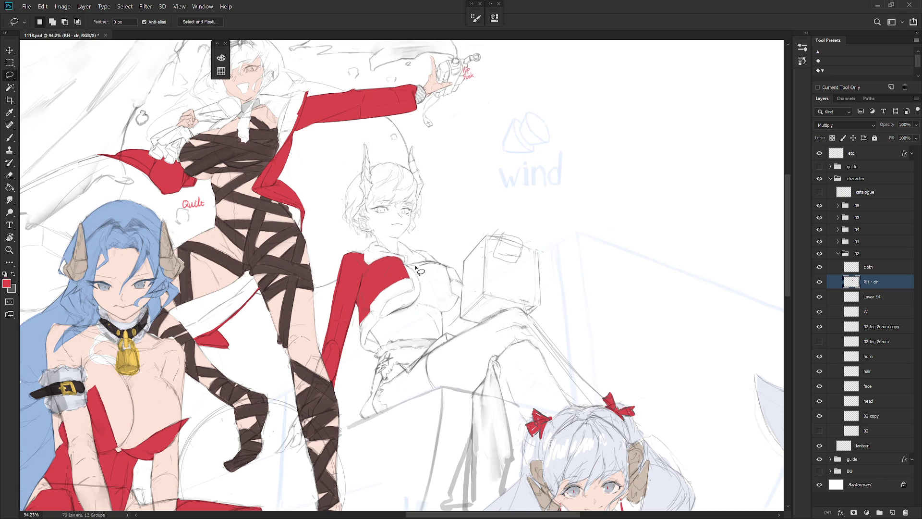
pyautogui.moveTo(418, 267)
pyautogui.mouseDown()
pyautogui.moveTo(459, 278)
pyautogui.moveTo(414, 239)
pyautogui.moveTo(416, 247)
pyautogui.mouseUp()
pyautogui.hotkey('alt', 'BackSpace')
pyautogui.hotkey('ctrl', 'd')
pyautogui.hotkey('alt', 'BackSpace')
pyautogui.hotkey('ctrl', 'd')
pyautogui.hotkey('alt', 'BackSpace')
pyautogui.hotkey('ctrl', 'd')
# - Fill the remaining jacket patch near the collar and the gap beside it red
pyautogui.moveTo(528, 400); pyautogui.dragTo(502, 380)
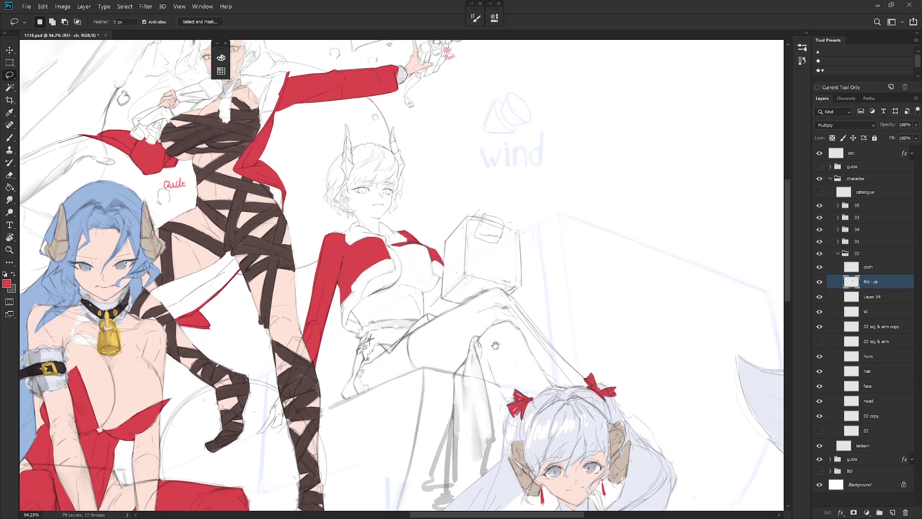
pyautogui.moveTo(511, 411); pyautogui.dragTo(523, 389)
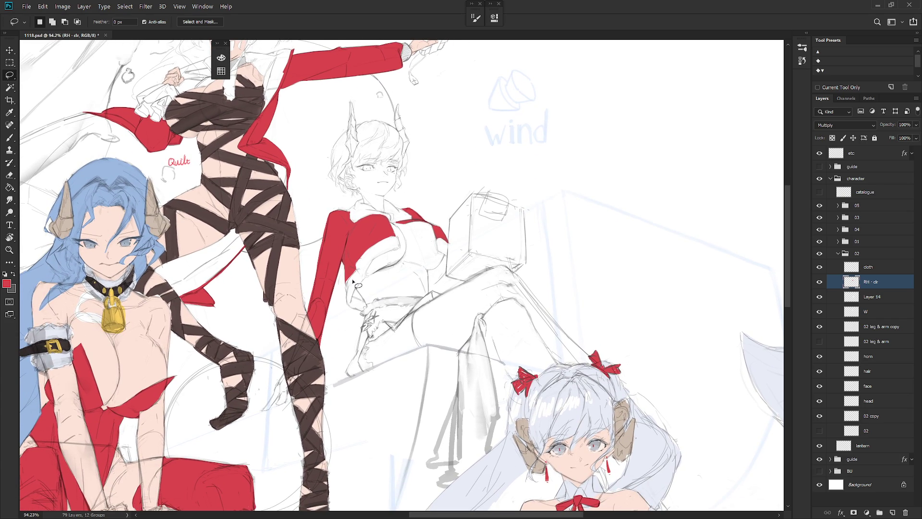
pyautogui.moveTo(357, 290); pyautogui.dragTo(363, 297)
pyautogui.hotkey('alt', 'BackSpace')
pyautogui.moveTo(429, 264)
pyautogui.mouseDown()
pyautogui.moveTo(435, 285)
pyautogui.moveTo(437, 270)
pyautogui.moveTo(428, 266)
pyautogui.mouseUp()
pyautogui.hotkey('alt', 'BackSpace')
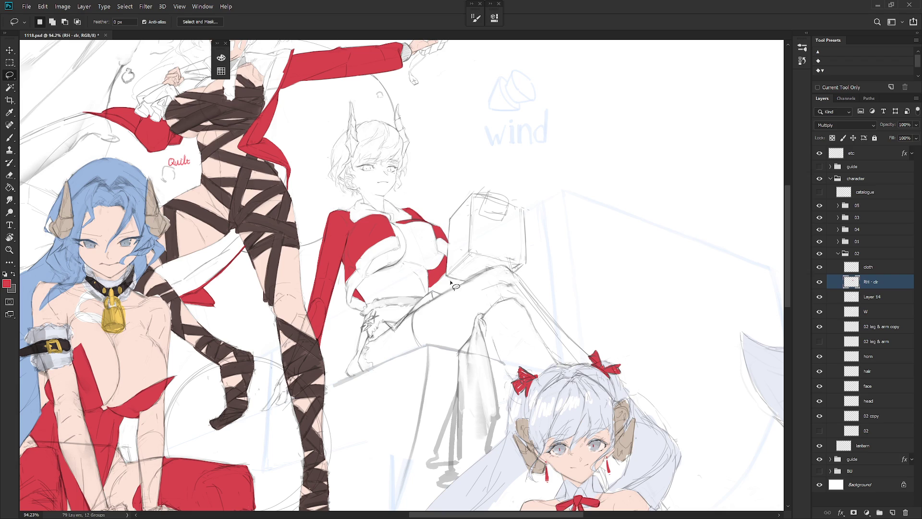
pyautogui.moveTo(462, 317); pyautogui.dragTo(472, 320)
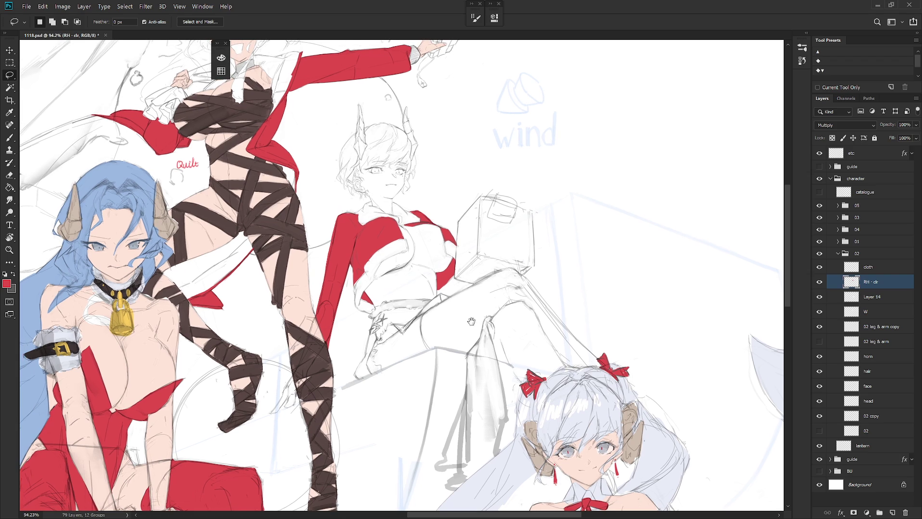
# - Fill the V-shaped notch at the waistband with red
pyautogui.moveTo(412, 324)
pyautogui.mouseDown()
pyautogui.moveTo(438, 296)
pyautogui.moveTo(382, 315)
pyautogui.moveTo(365, 368)
pyautogui.moveTo(376, 339)
pyautogui.moveTo(396, 329)
pyautogui.moveTo(407, 339)
pyautogui.mouseUp()
pyautogui.press('shift')
pyautogui.hotkey('alt', 'BackSpace')
pyautogui.hotkey('ctrl', 'd')
# - Fill the skirt along the lower leg's edge with red
pyautogui.moveTo(376, 348); pyautogui.dragTo(358, 379)
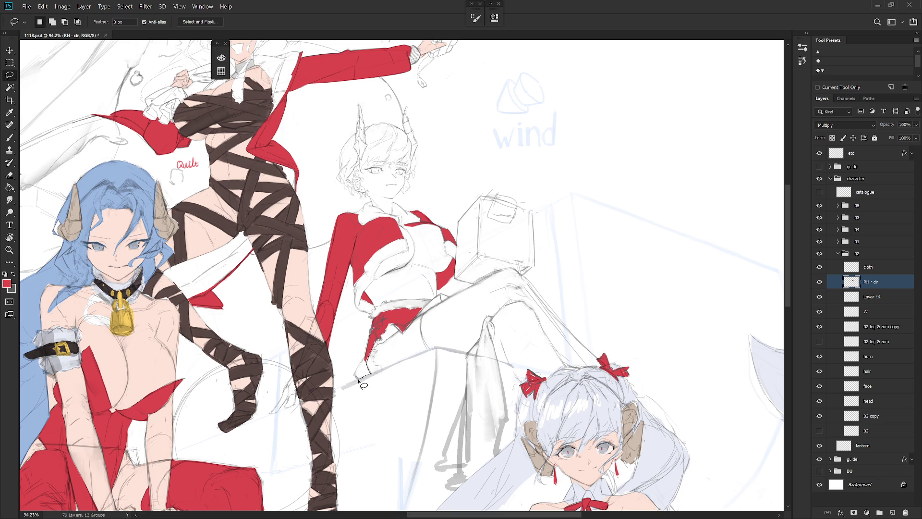
pyautogui.moveTo(358, 380); pyautogui.dragTo(376, 330)
pyautogui.hotkey('alt', 'BackSpace')
pyautogui.hotkey('ctrl', 'd')
pyautogui.moveTo(368, 339); pyautogui.dragTo(364, 361)
pyautogui.moveTo(367, 371); pyautogui.dragTo(392, 339)
pyautogui.moveTo(397, 338); pyautogui.dragTo(413, 316)
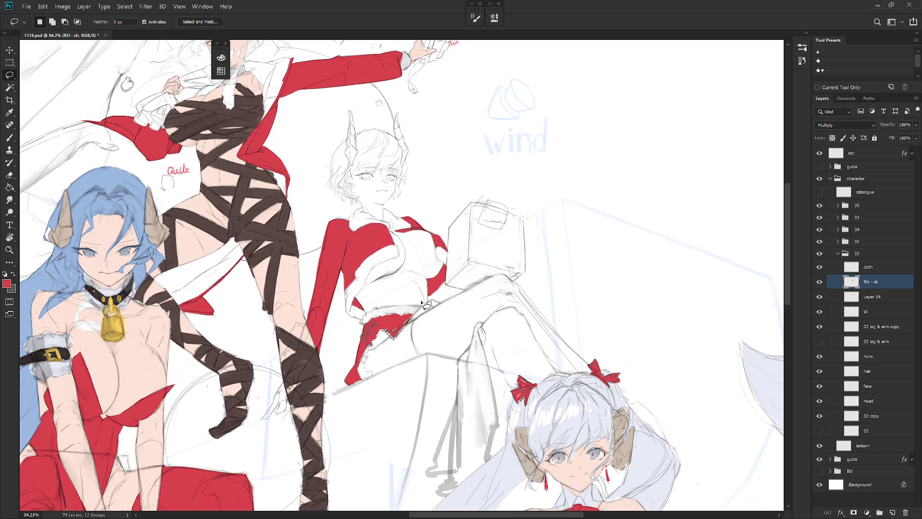
pyautogui.hotkey('alt', 'BackSpace')
pyautogui.hotkey('ctrl', 'd')
# - Fill the cloth hanging below the knee with flat red
pyautogui.moveTo(433, 307); pyautogui.dragTo(435, 307)
pyautogui.scroll(-1, 482, 415)
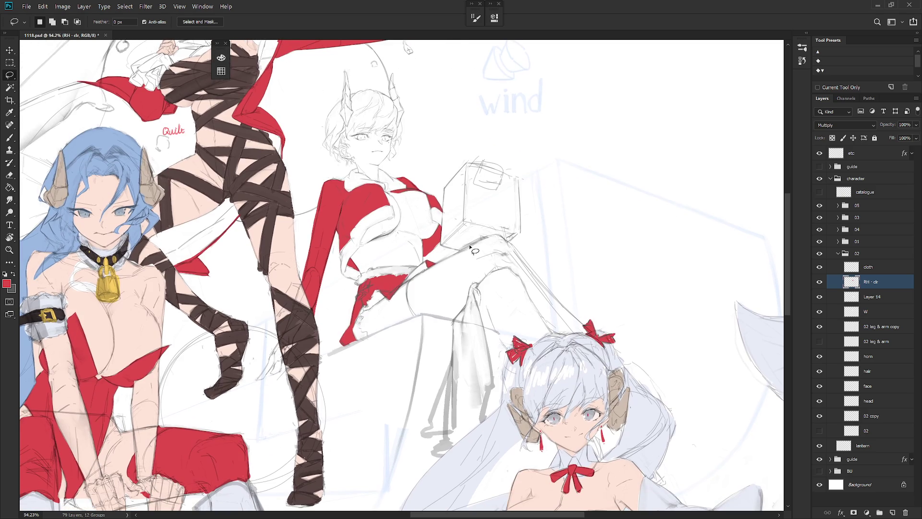
pyautogui.moveTo(477, 283)
pyautogui.mouseDown()
pyautogui.moveTo(485, 419)
pyautogui.moveTo(446, 453)
pyautogui.moveTo(448, 374)
pyautogui.moveTo(472, 287)
pyautogui.mouseUp()
pyautogui.hotkey('alt', 'BackSpace')
pyautogui.hotkey('ctrl', 'd')
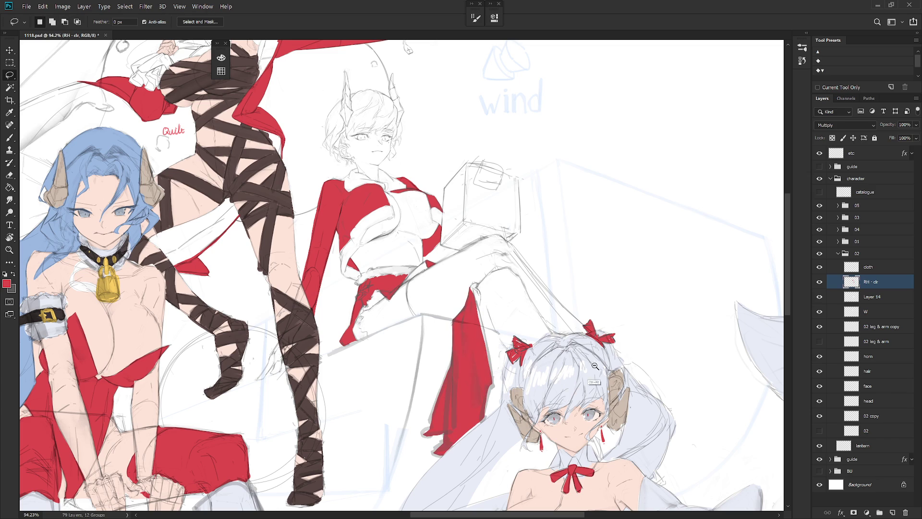
pyautogui.scroll(-3, 560, 380)
pyautogui.scroll(3, 495, 332)
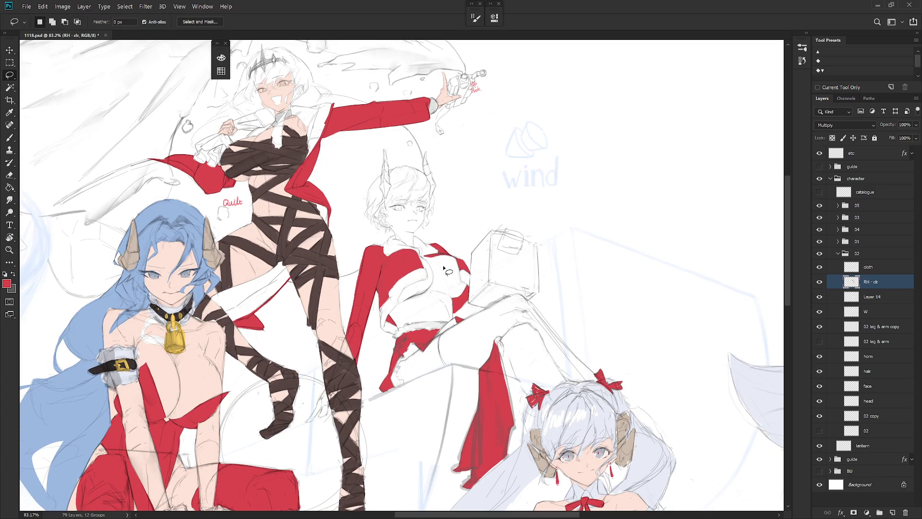
# - Lasso the seated girl's chest and torso, trimming the chest edge and adding the skirt area
pyautogui.moveTo(398, 331)
pyautogui.mouseDown()
pyautogui.moveTo(447, 323)
pyautogui.moveTo(466, 290)
pyautogui.mouseUp()
pyautogui.moveTo(452, 258)
pyautogui.mouseDown()
pyautogui.moveTo(439, 254)
pyautogui.moveTo(408, 289)
pyautogui.mouseUp()
pyautogui.moveTo(402, 332); pyautogui.dragTo(428, 264)
pyautogui.press('alt')
pyautogui.moveTo(426, 275); pyautogui.dragTo(427, 287)
pyautogui.moveTo(430, 321)
pyautogui.mouseDown()
pyautogui.moveTo(400, 365)
pyautogui.moveTo(429, 376)
pyautogui.moveTo(440, 356)
pyautogui.moveTo(435, 337)
pyautogui.mouseUp()
pyautogui.keyDown('shift'); pyautogui.moveTo(433, 355); pyautogui.dragTo(435, 354); pyautogui.keyUp('shift')
pyautogui.click(839, 241)
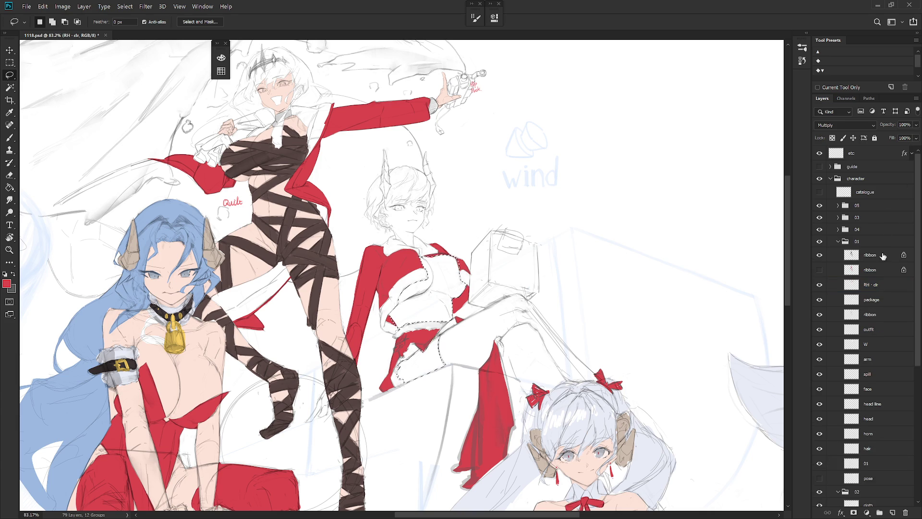
# - Sample the skin tone and make group 02's RH · clr layer active
pyautogui.click(880, 287)
pyautogui.press('b')
pyautogui.keyDown('alt'); pyautogui.click(273, 201); pyautogui.keyUp('alt')
pyautogui.click(846, 245)
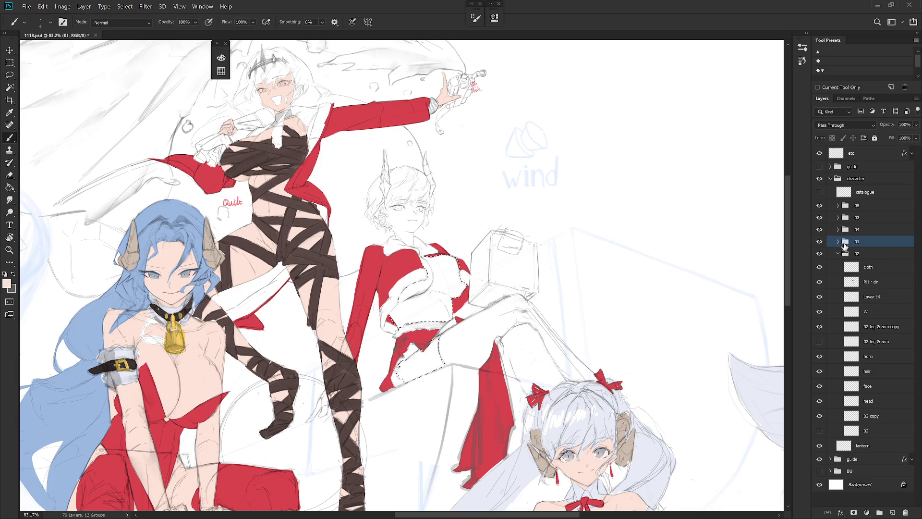
pyautogui.click(888, 269)
pyautogui.click(881, 283)
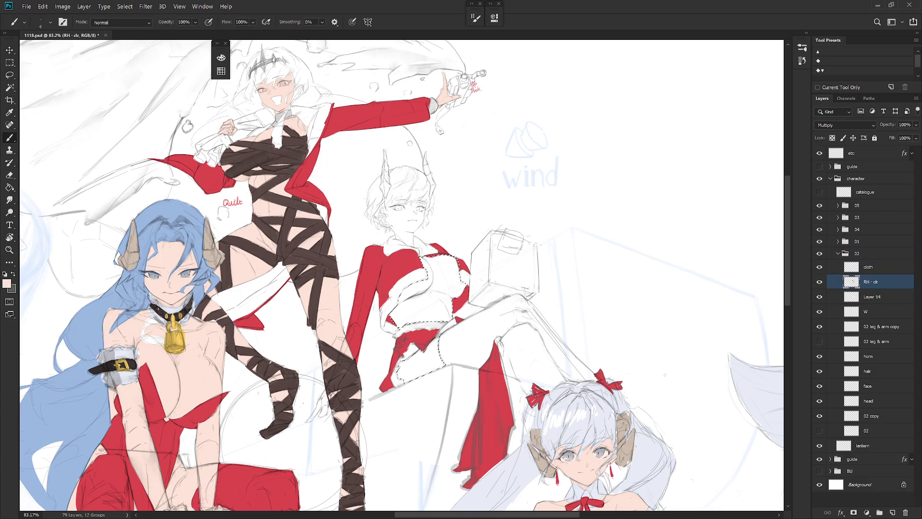
pyautogui.rightClick(468, 356)
pyautogui.click(874, 283)
# - Paint the selected torso pale skin tone using the Behind brush mode
pyautogui.keyDown('shift'); pyautogui.rightClick(446, 270); pyautogui.keyUp('shift')
pyautogui.click(476, 41)
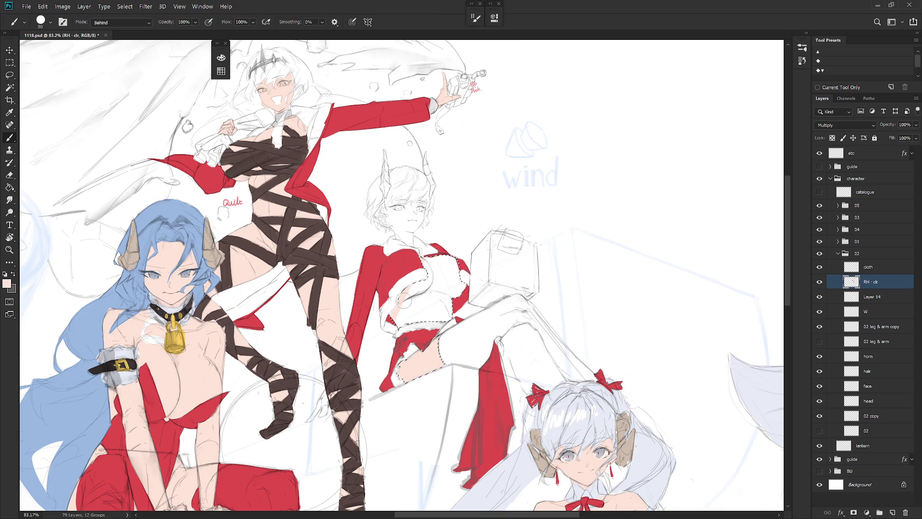
pyautogui.moveTo(418, 326); pyautogui.dragTo(480, 288)
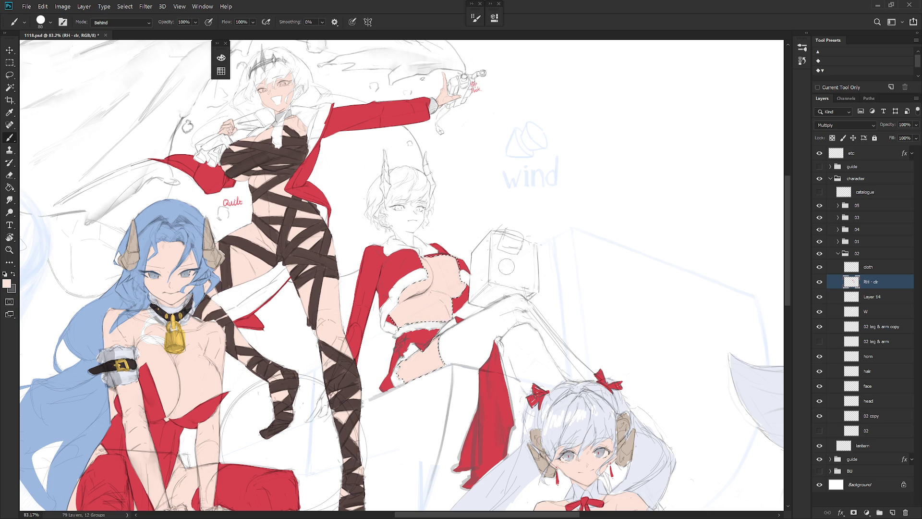
pyautogui.hotkey('ctrl', 'd')
pyautogui.scroll(2, 468, 342)
pyautogui.press('l')
pyautogui.moveTo(406, 260)
pyautogui.mouseDown()
pyautogui.moveTo(424, 314)
pyautogui.moveTo(398, 301)
pyautogui.moveTo(393, 286)
pyautogui.mouseUp()
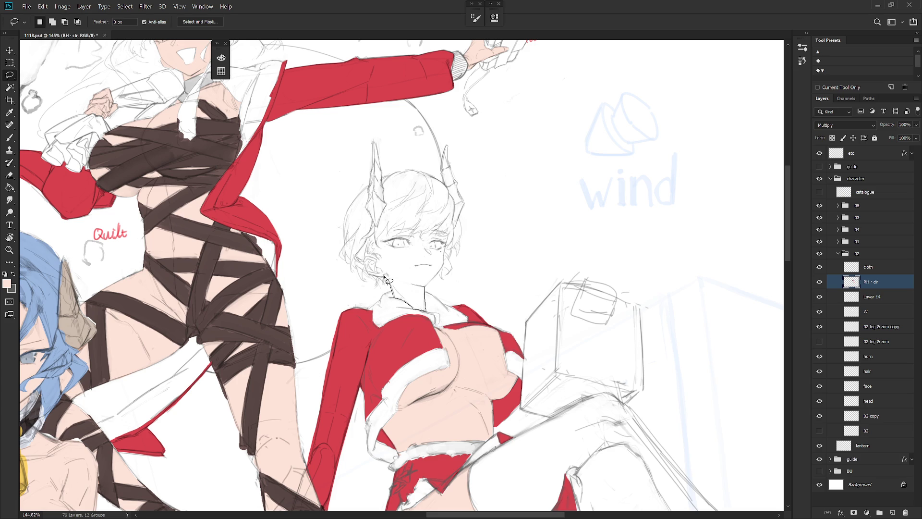
# - Lasso the seated girl's face, neck and the area beside her ear, then fill with skin tone
pyautogui.moveTo(384, 278)
pyautogui.mouseDown()
pyautogui.moveTo(424, 289)
pyautogui.moveTo(447, 239)
pyautogui.moveTo(387, 234)
pyautogui.moveTo(405, 225)
pyautogui.moveTo(393, 258)
pyautogui.moveTo(375, 233)
pyautogui.mouseUp()
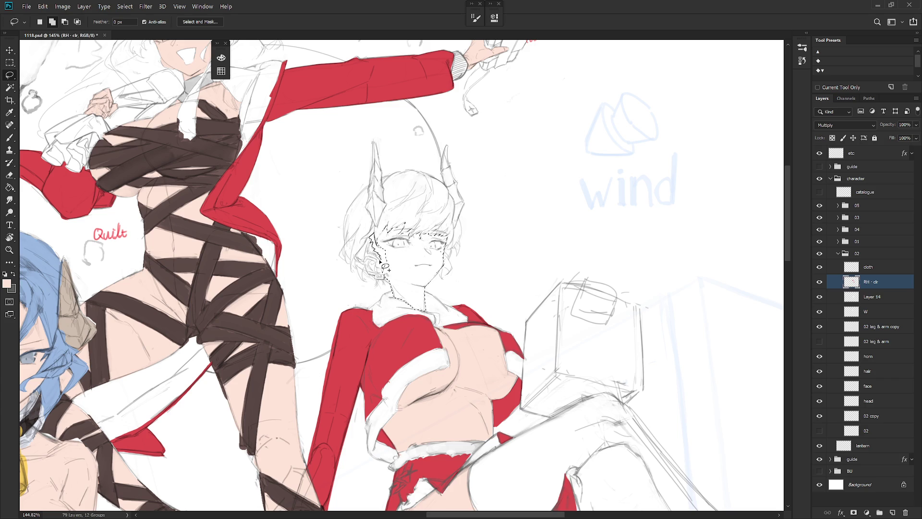
pyautogui.moveTo(365, 260)
pyautogui.mouseDown()
pyautogui.moveTo(398, 257)
pyautogui.moveTo(390, 262)
pyautogui.mouseUp()
pyautogui.hotkey('alt', 'BackSpace')
pyautogui.hotkey('ctrl', 'd')
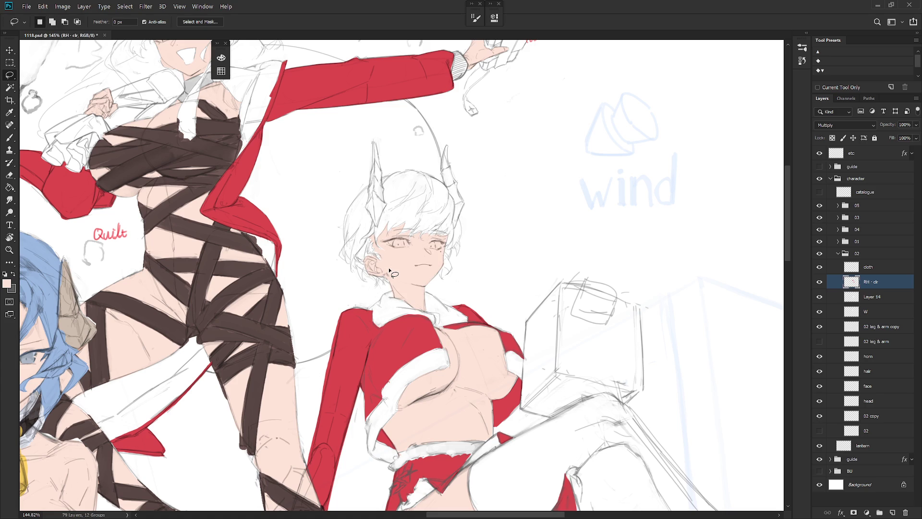
pyautogui.scroll(-5, 390, 272)
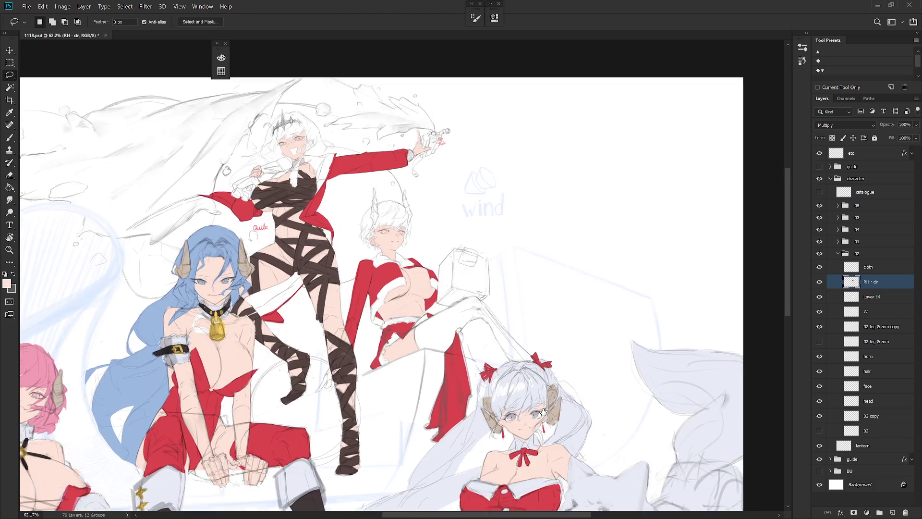
pyautogui.scroll(-3, 516, 383)
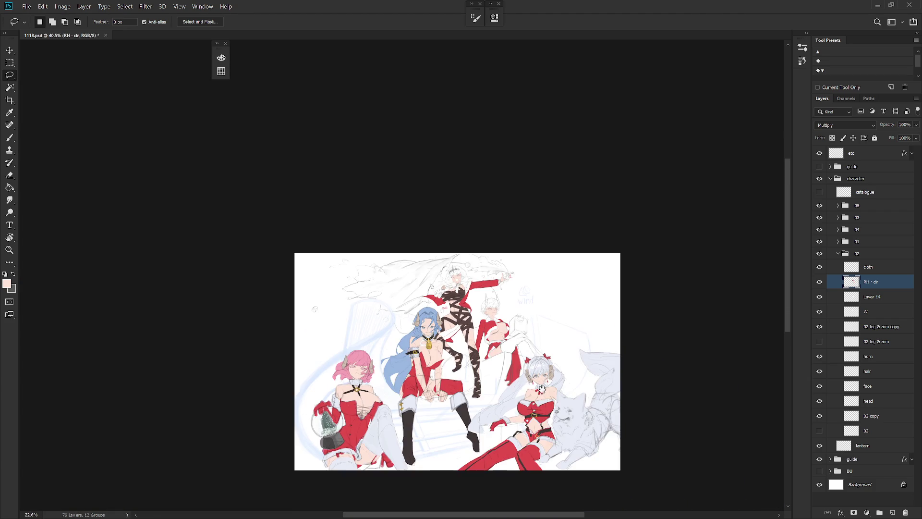
pyautogui.moveTo(544, 393); pyautogui.dragTo(549, 381)
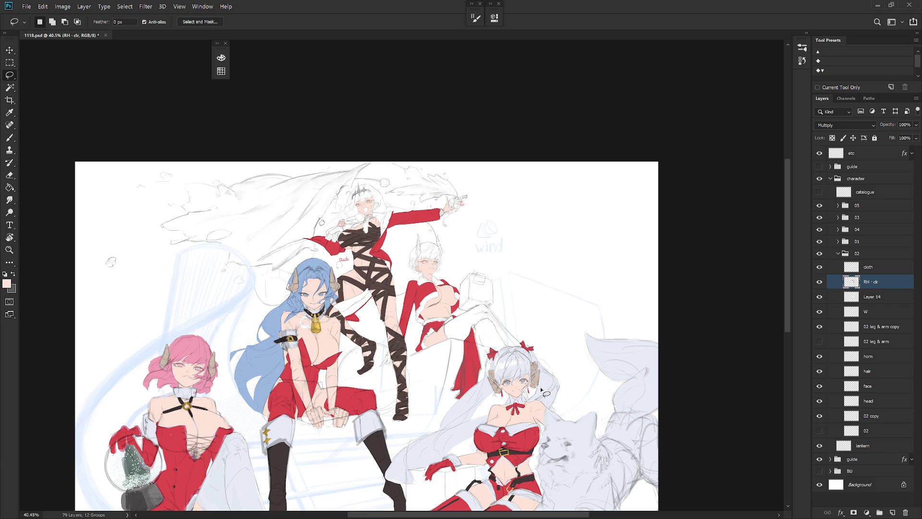
pyautogui.scroll(2, 503, 324)
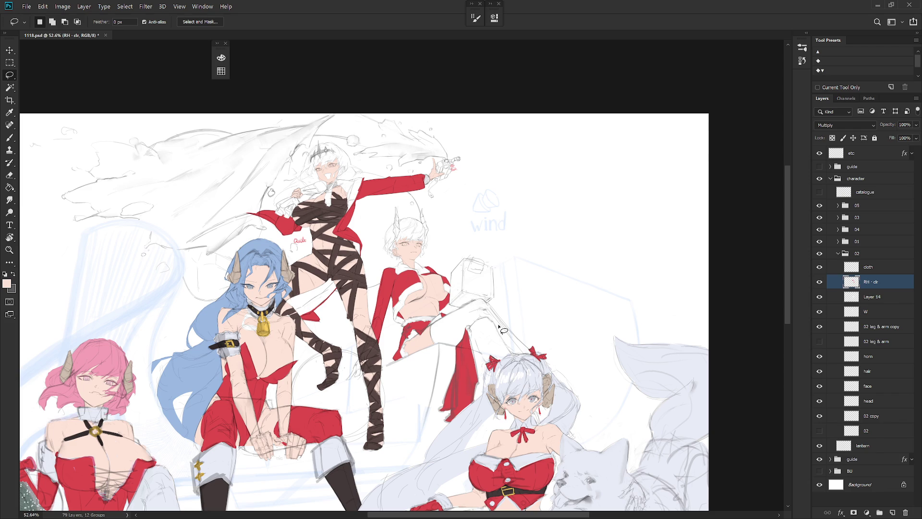
pyautogui.scroll(-2, 509, 342)
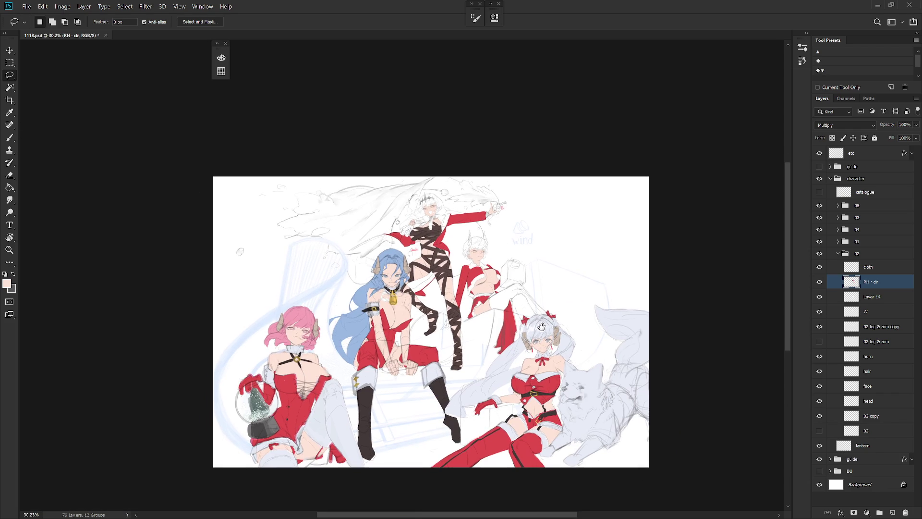
pyautogui.scroll(5, 510, 250)
pyautogui.scroll(3, 510, 249)
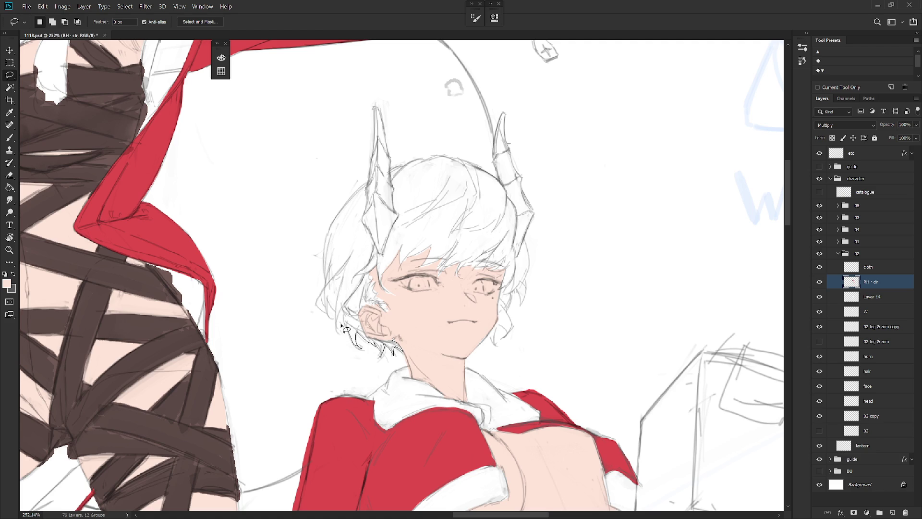
# - Lasso-select the short-haired girl's hair, including the strands along the horn down to the cheek
pyautogui.moveTo(340, 327); pyautogui.dragTo(354, 343)
pyautogui.moveTo(344, 311)
pyautogui.mouseDown()
pyautogui.moveTo(331, 315)
pyautogui.moveTo(325, 287)
pyautogui.moveTo(369, 243)
pyautogui.mouseUp()
pyautogui.moveTo(374, 284)
pyautogui.mouseDown()
pyautogui.moveTo(406, 341)
pyautogui.moveTo(511, 295)
pyautogui.moveTo(504, 217)
pyautogui.moveTo(462, 181)
pyautogui.moveTo(387, 196)
pyautogui.moveTo(383, 264)
pyautogui.moveTo(364, 219)
pyautogui.moveTo(326, 268)
pyautogui.moveTo(370, 339)
pyautogui.mouseUp()
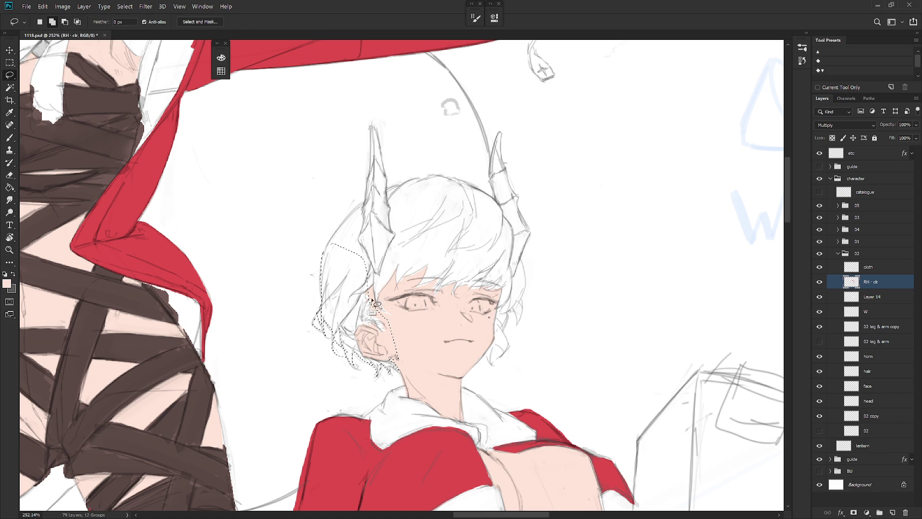
pyautogui.hscroll(2, 432, 235)
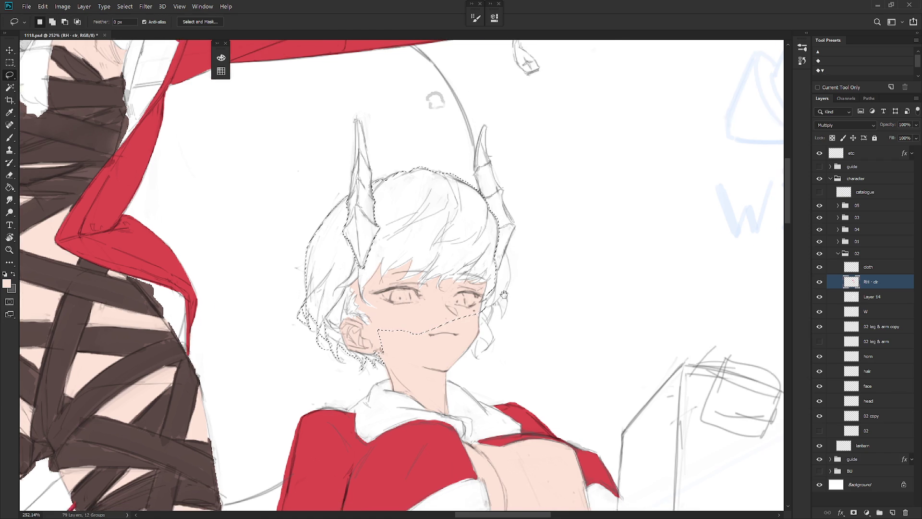
pyautogui.moveTo(483, 272); pyautogui.dragTo(483, 307)
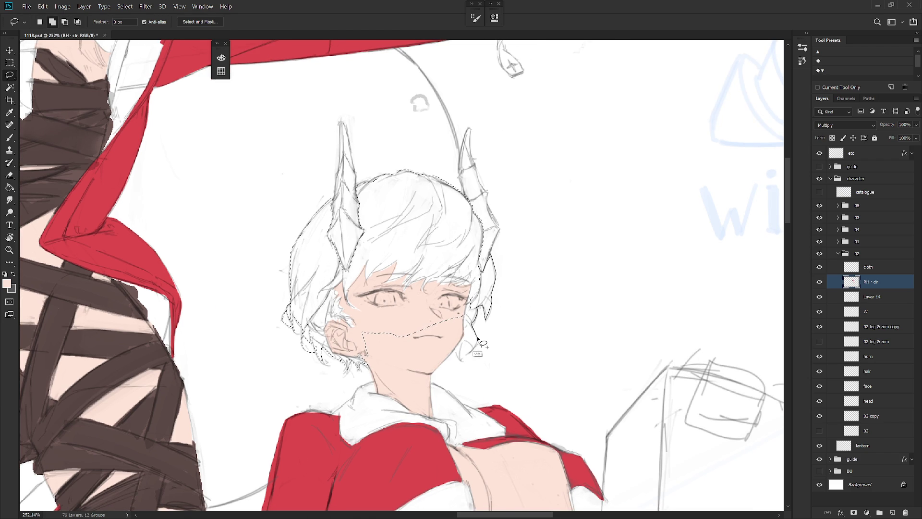
pyautogui.moveTo(483, 307)
pyautogui.mouseDown()
pyautogui.moveTo(472, 349)
pyautogui.moveTo(462, 304)
pyautogui.moveTo(482, 284)
pyautogui.mouseUp()
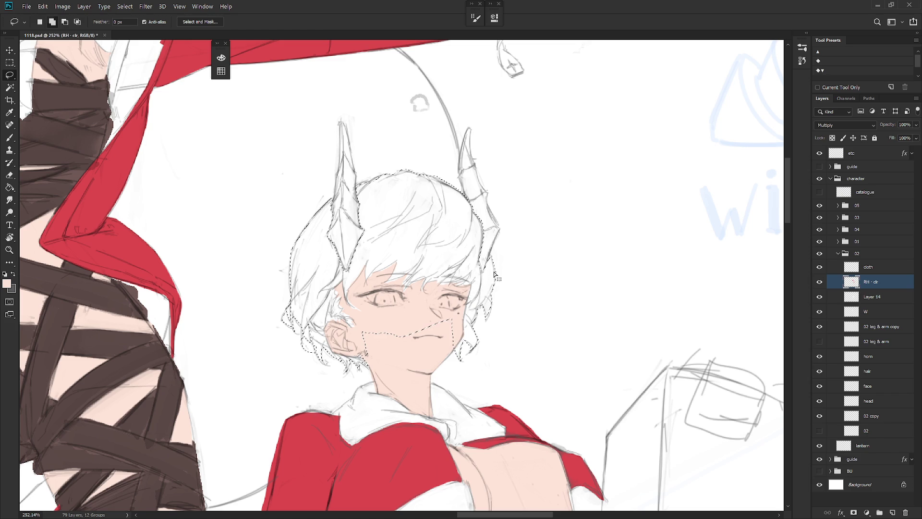
pyautogui.scroll(-2, 484, 314)
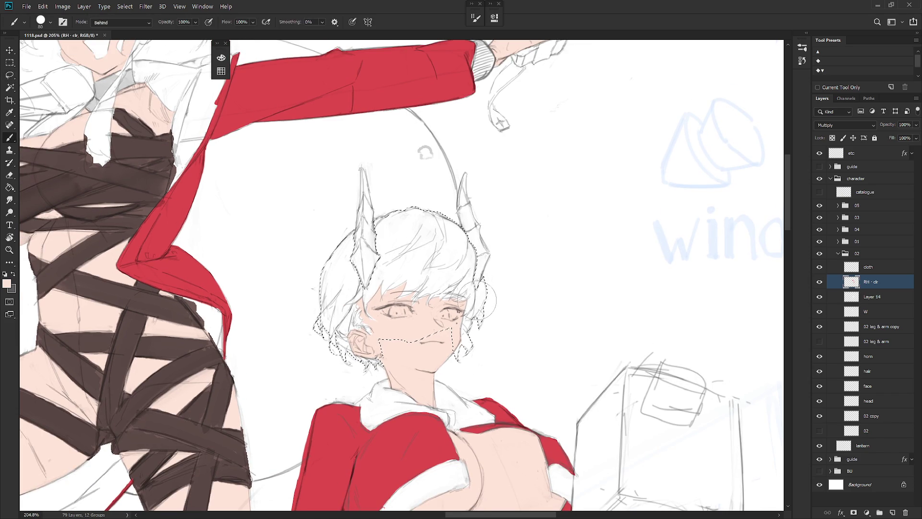
# - Choose a dark blue-grey as the hair colour in the Color panel
pyautogui.click(221, 57)
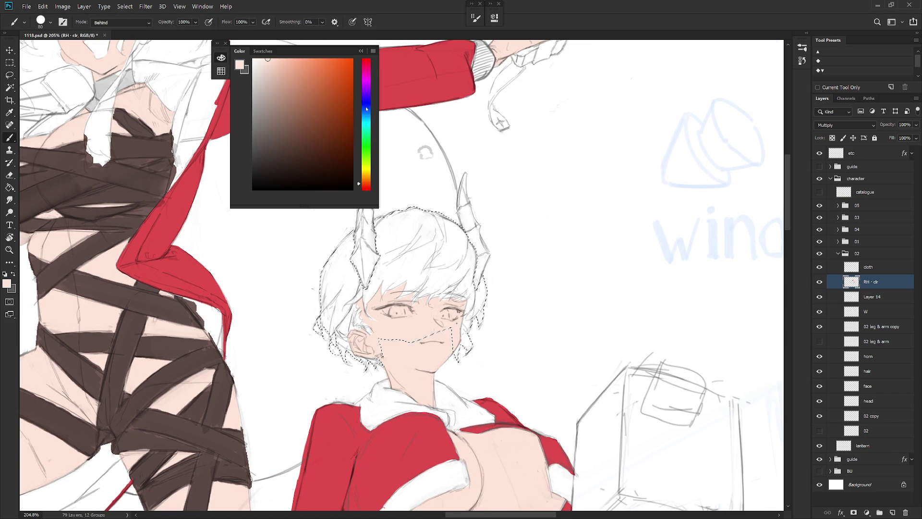
pyautogui.click(368, 110)
pyautogui.moveTo(369, 110); pyautogui.dragTo(369, 108)
pyautogui.moveTo(283, 155); pyautogui.dragTo(269, 150)
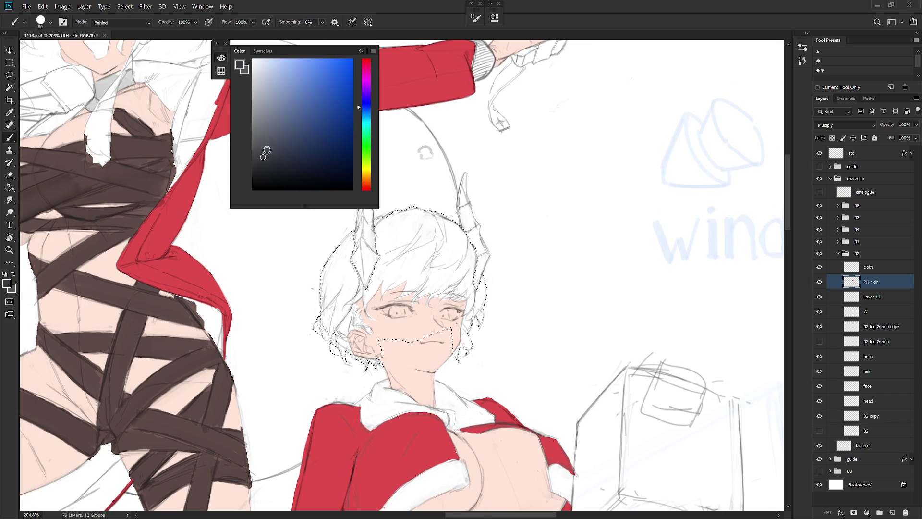
# - Set the brush to Behind mode and fill the selected hair with the dark blue-grey
pyautogui.keyDown('shift'); pyautogui.rightClick(422, 253); pyautogui.keyUp('shift')
pyautogui.click(460, 246)
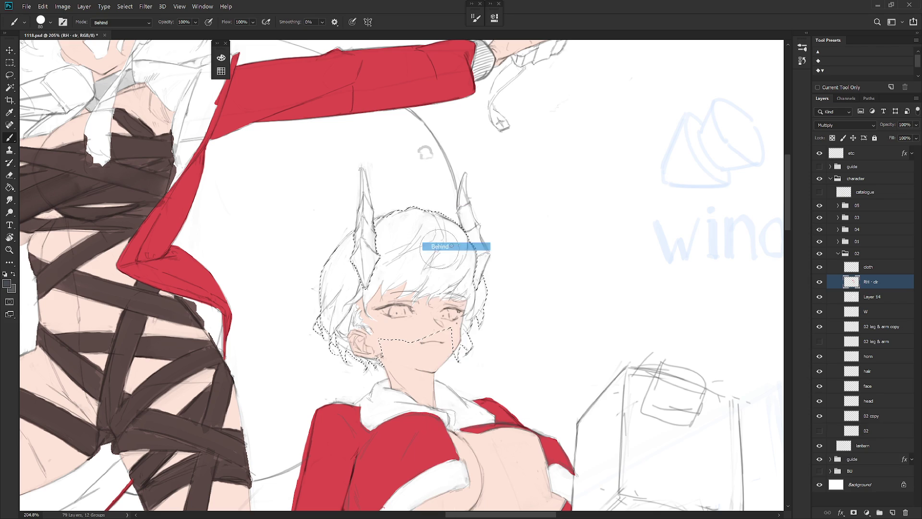
pyautogui.moveTo(322, 339)
pyautogui.mouseDown()
pyautogui.moveTo(401, 284)
pyautogui.moveTo(537, 245)
pyautogui.mouseUp()
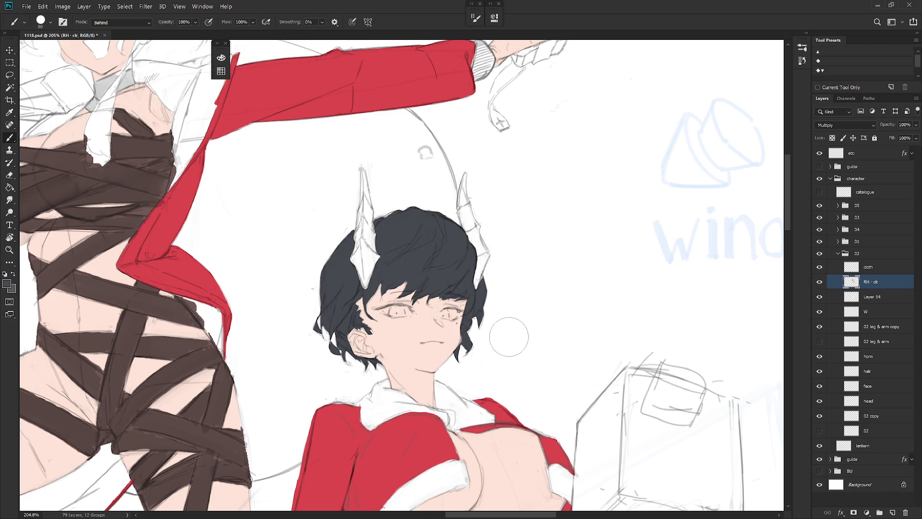
pyautogui.scroll(-5, 517, 369)
pyautogui.scroll(-1, 518, 369)
pyautogui.scroll(-2, 517, 369)
pyautogui.scroll(-2, 517, 368)
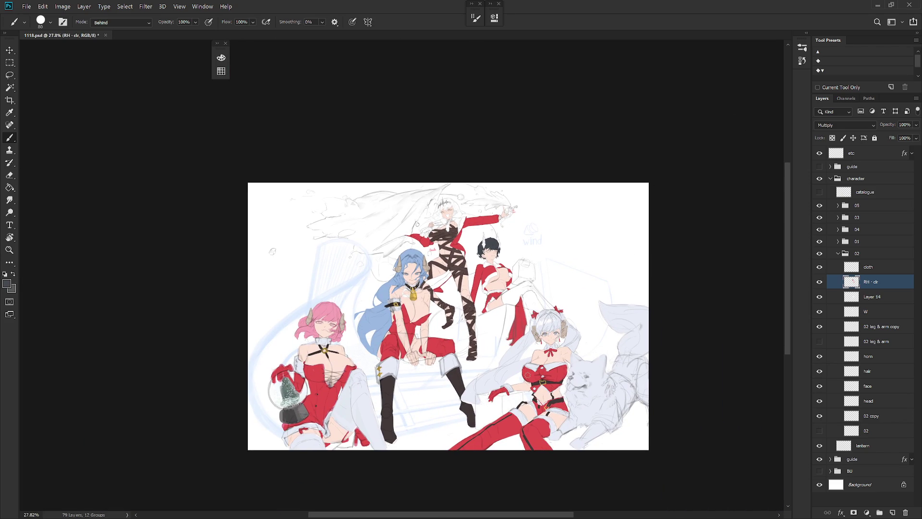
pyautogui.scroll(1, 461, 237)
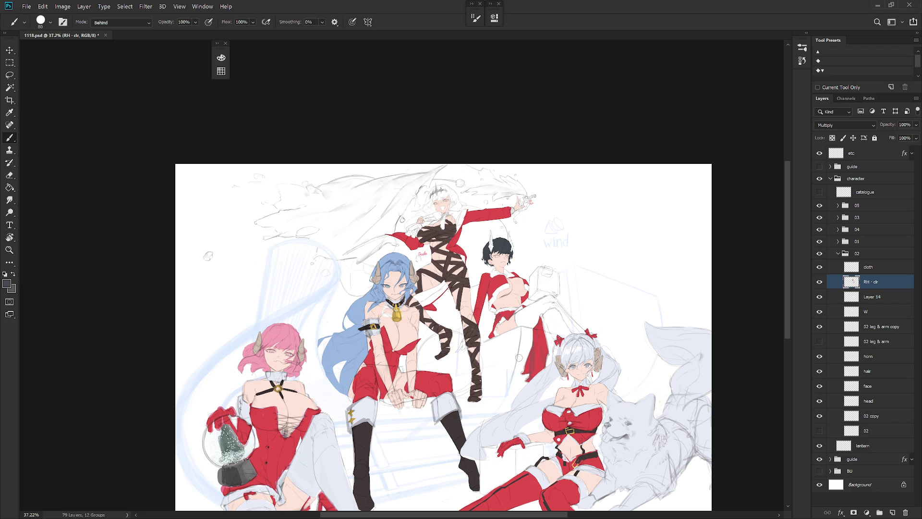
pyautogui.click(838, 253)
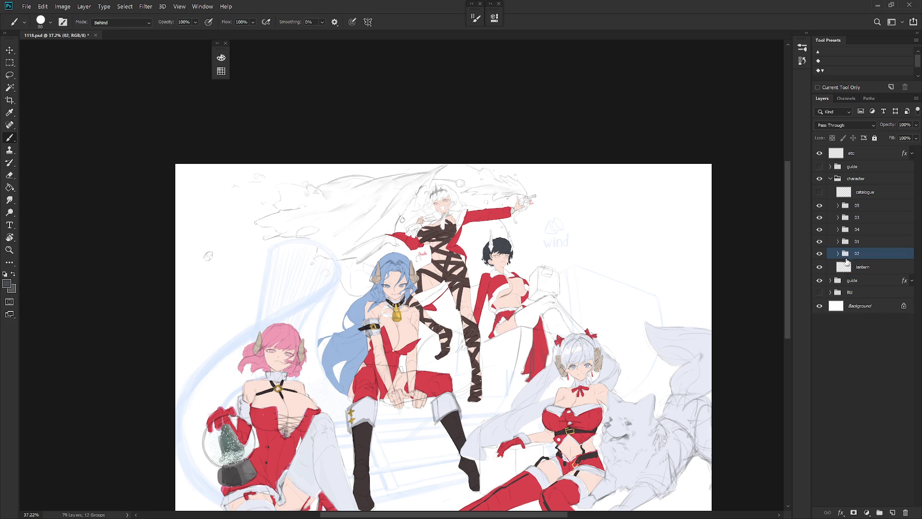
pyautogui.click(831, 178)
pyautogui.click(860, 154)
pyautogui.hotkey('ctrl', 'shift', 'n')
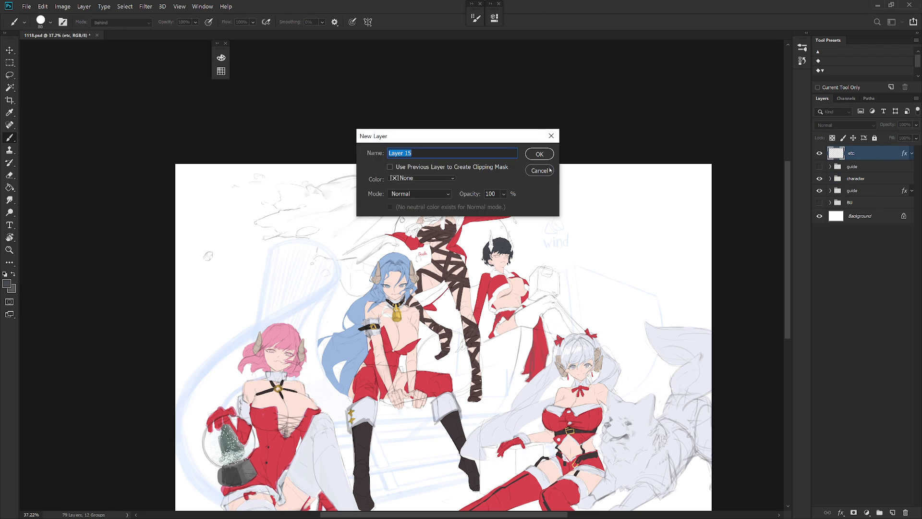
pyautogui.click(551, 170)
pyautogui.click(830, 178)
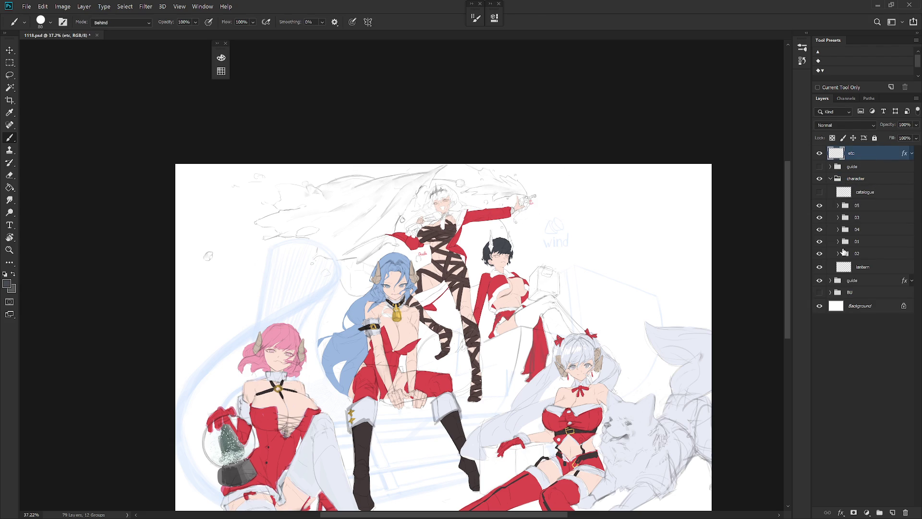
pyautogui.click(839, 218)
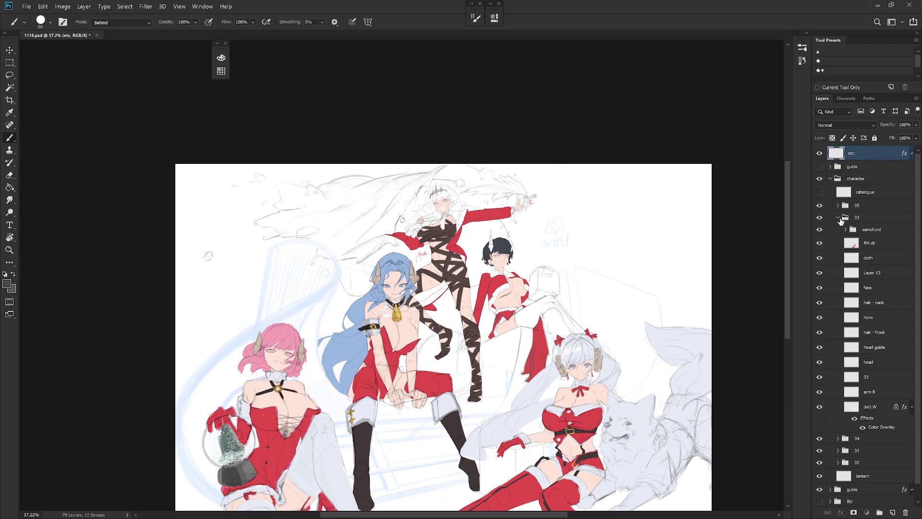
pyautogui.click(839, 217)
pyautogui.click(838, 254)
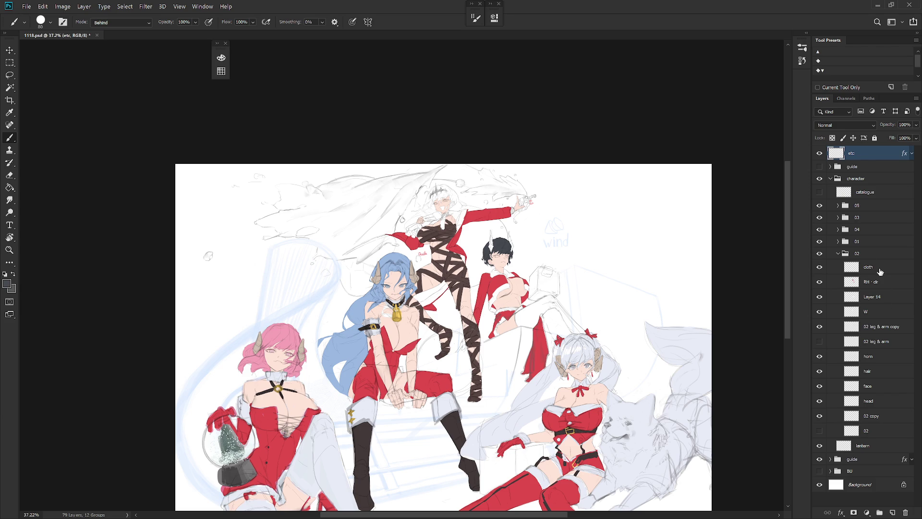
pyautogui.click(872, 282)
pyautogui.scroll(5, 492, 249)
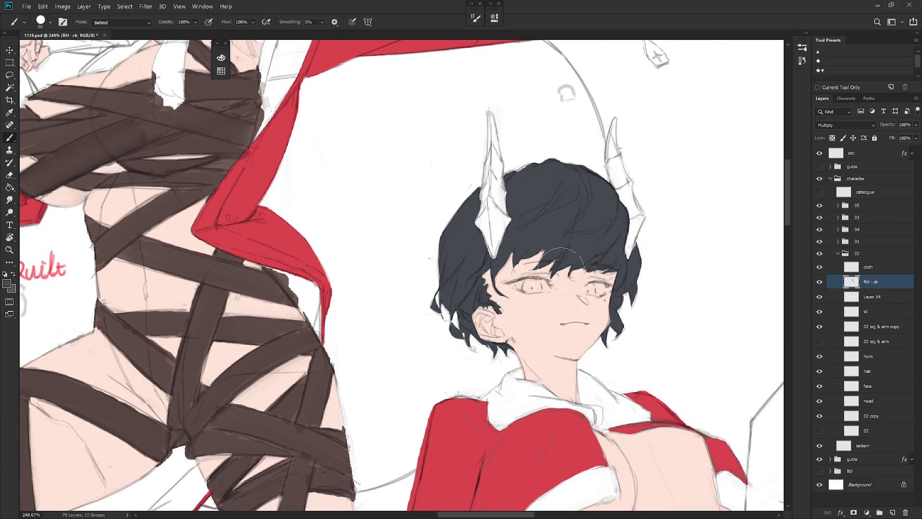
# - With a smaller brush in Normal mode, darken the eyelid line and the eye's outer corner
pyautogui.press('[')
pyautogui.press('[')
pyautogui.press('[')
pyautogui.keyDown('shift'); pyautogui.rightClick(541, 284); pyautogui.keyUp('shift')
pyautogui.click(566, 230)
pyautogui.moveTo(522, 284)
pyautogui.mouseDown()
pyautogui.moveTo(507, 281)
pyautogui.moveTo(533, 278)
pyautogui.mouseUp()
pyautogui.moveTo(611, 291); pyautogui.dragTo(601, 294)
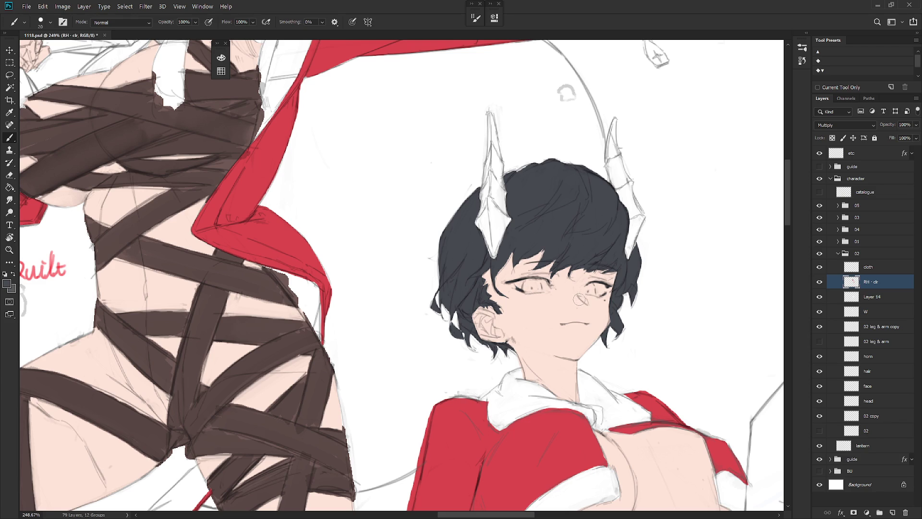
# - Pick a grey-blue and paint dark blue-grey irises into both eyes
pyautogui.press('F6')
pyautogui.keyDown('alt'); pyautogui.click(482, 239); pyautogui.keyUp('alt')
pyautogui.press('F6')
pyautogui.moveTo(527, 282); pyautogui.dragTo(534, 285)
pyautogui.moveTo(592, 283)
pyautogui.mouseDown()
pyautogui.moveTo(587, 297)
pyautogui.moveTo(589, 289)
pyautogui.mouseUp()
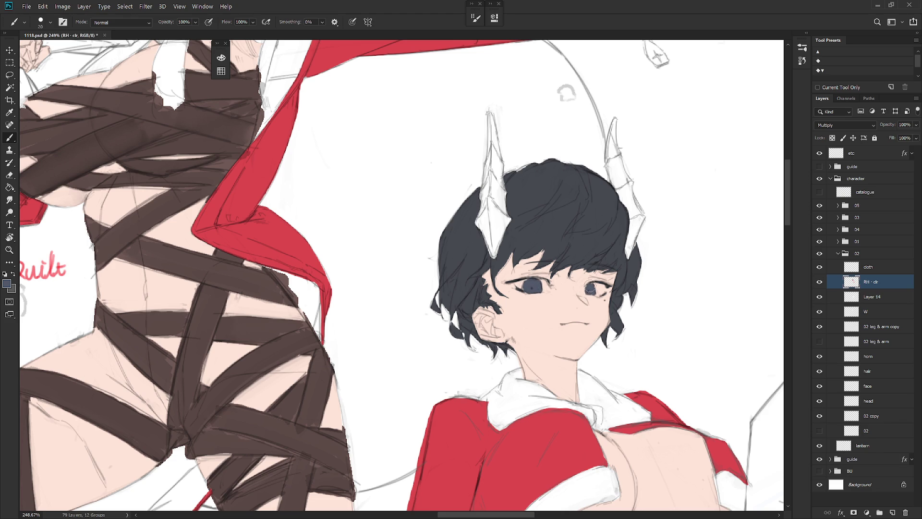